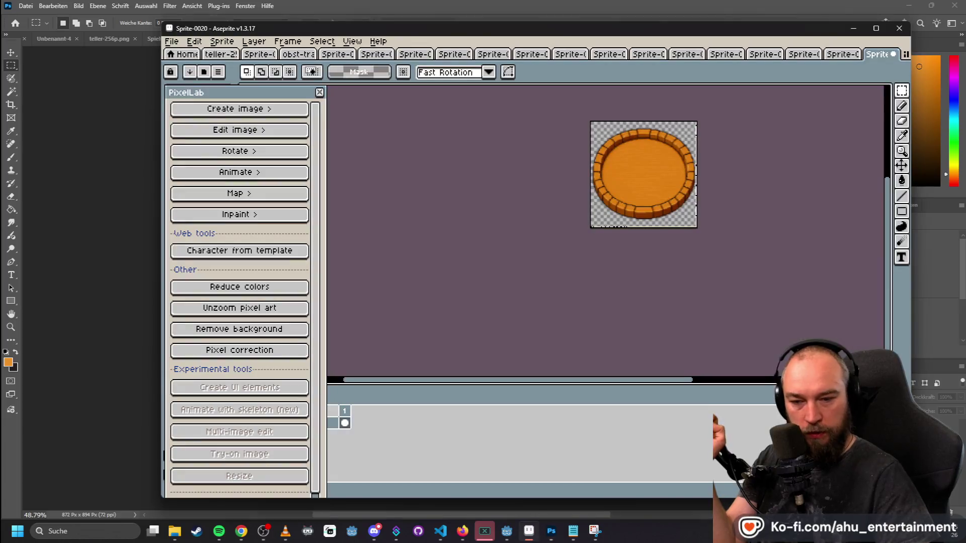
- Create a new 872×894 sprite in Aseprite
click(172, 41)
click(176, 56)
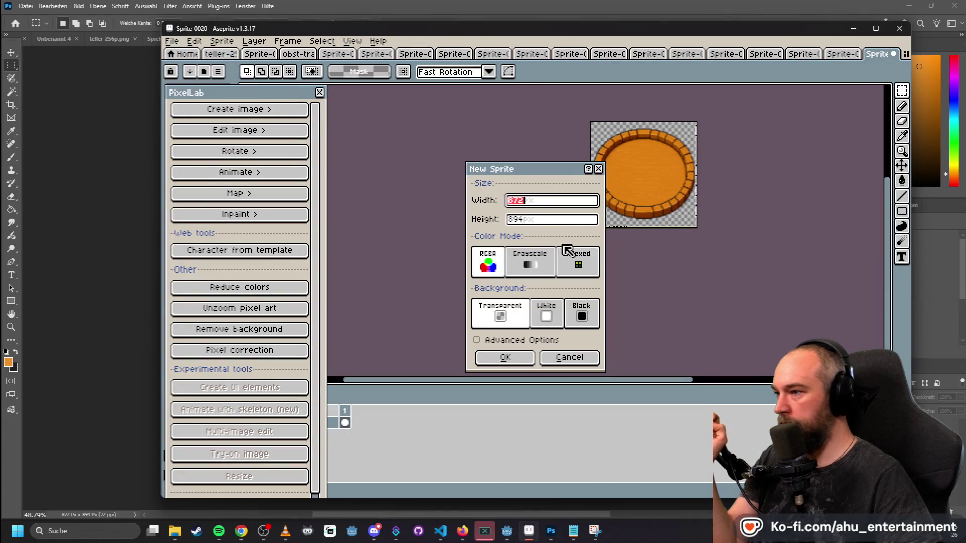
click(503, 358)
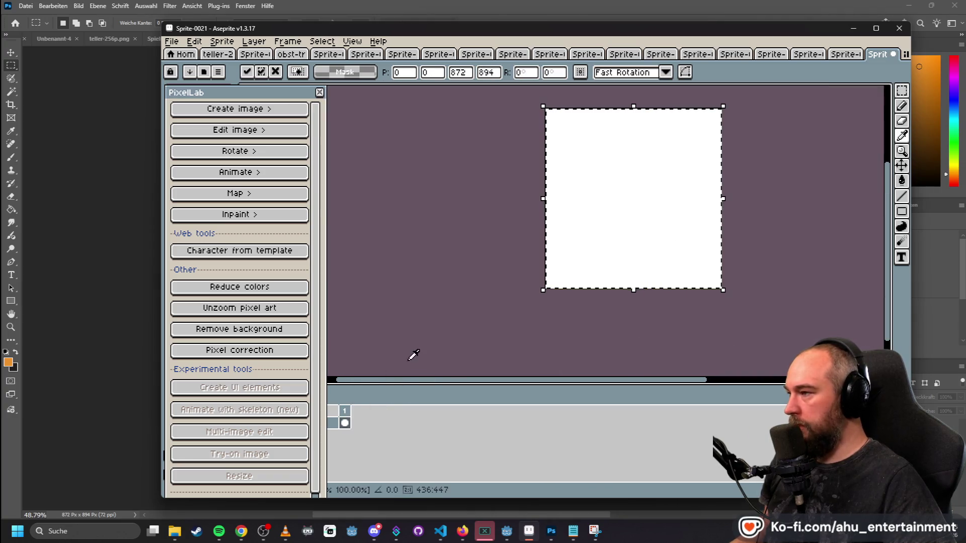
- Paste the chef raccoon copied from Photoshop onto the new sprite's canvas
key(alt+Tab)
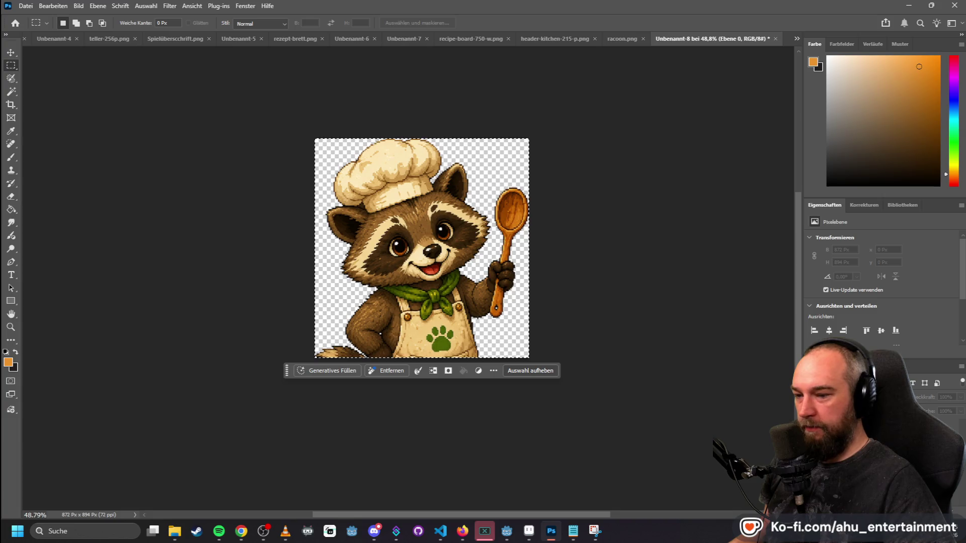
key(alt+Tab)
key(ctrl+v)
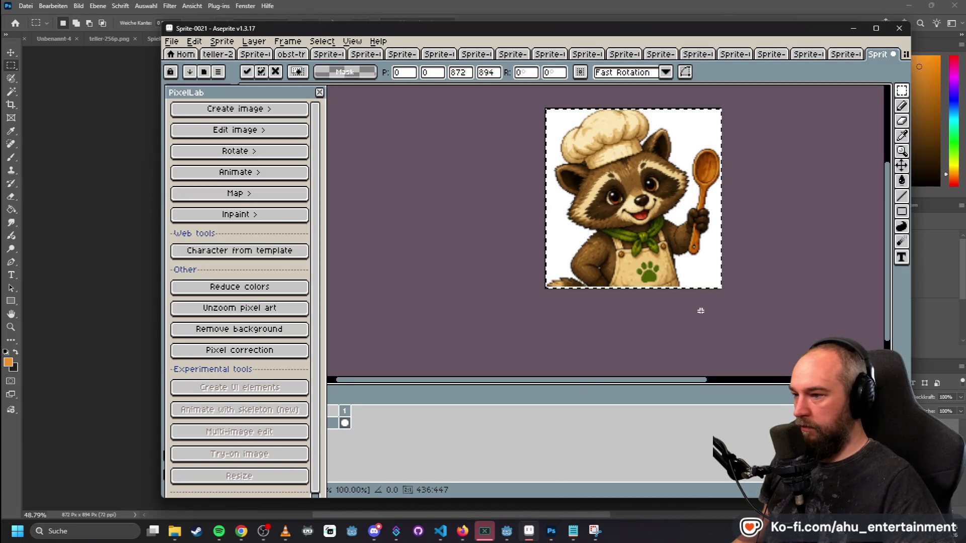
scroll(723, 302, up, 2)
scroll(723, 302, down, 2)
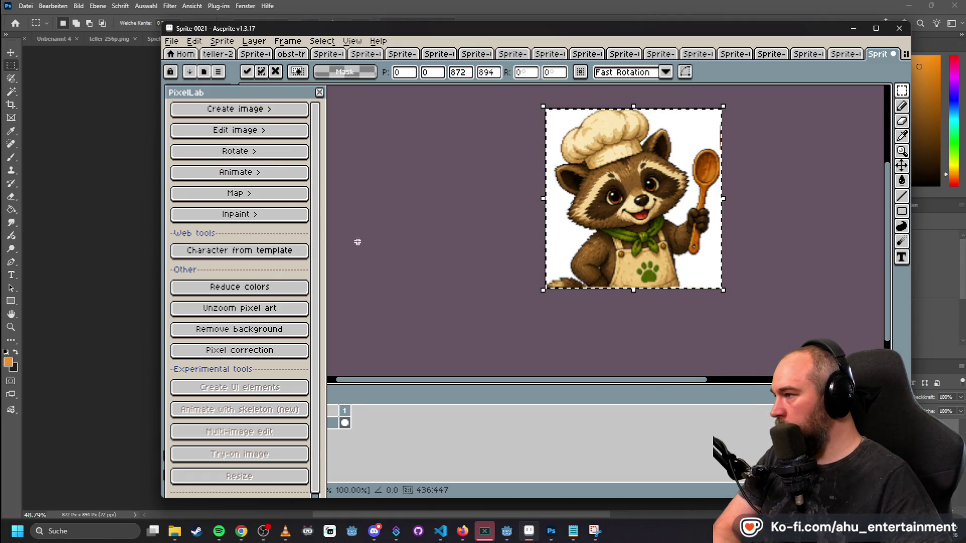
click(453, 209)
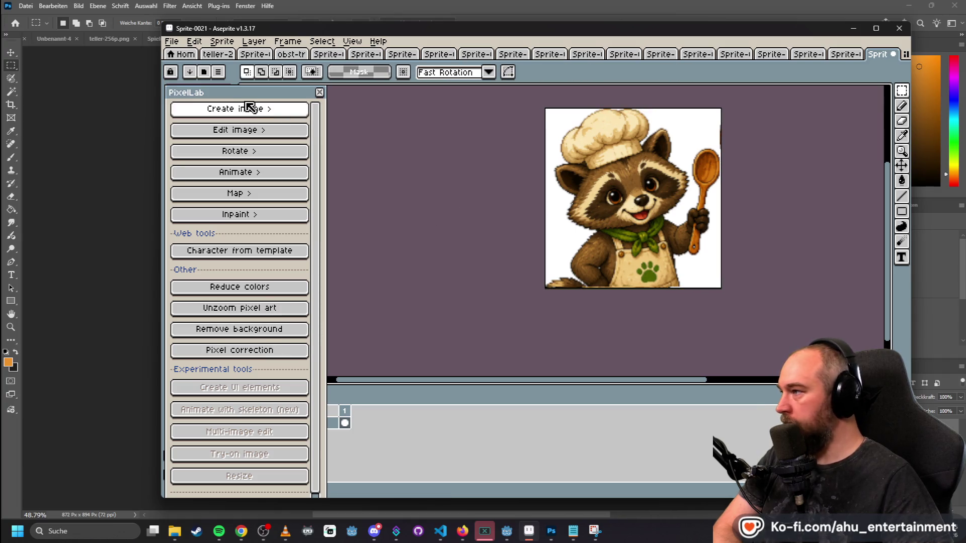
- Generate a 252x256 pixel-art raccoon with PixelLab's Image to pixel art
click(291, 114)
click(358, 349)
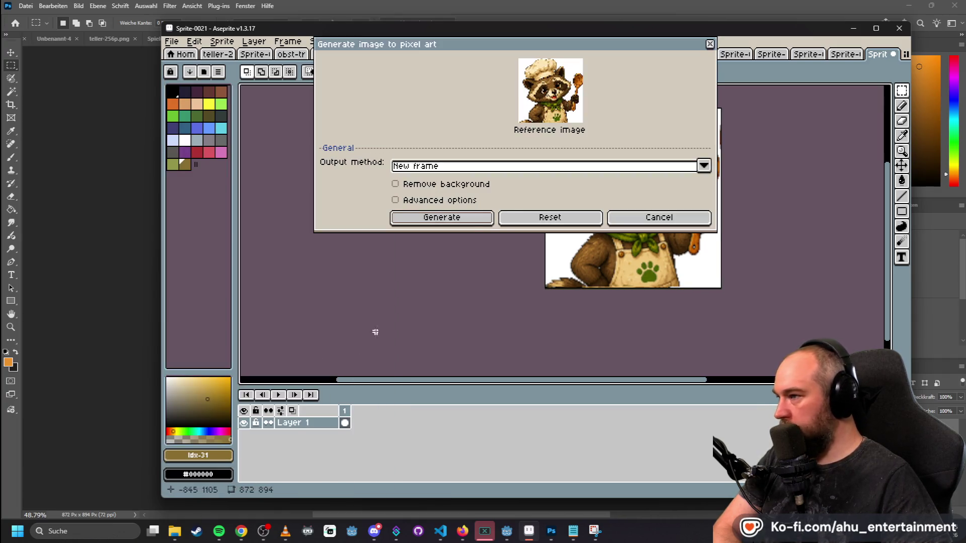
click(436, 222)
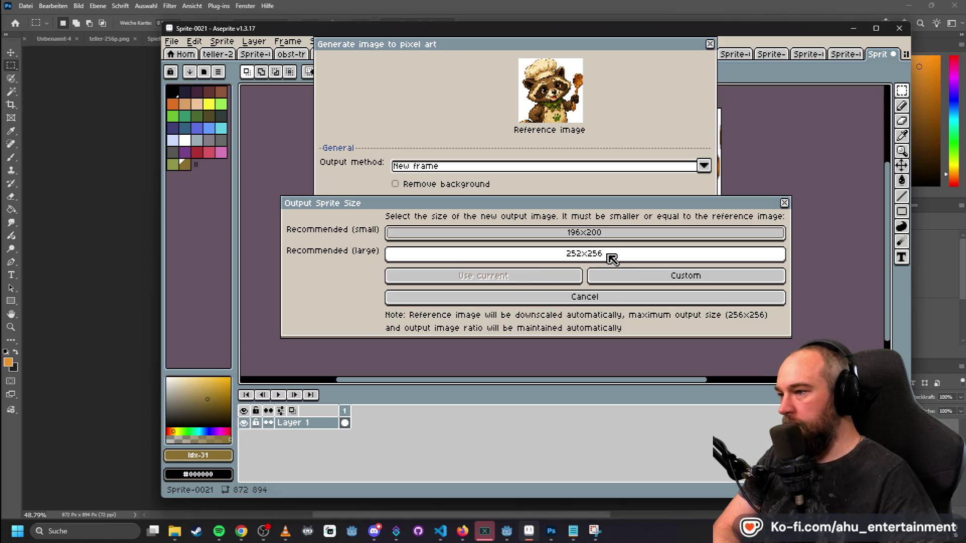
click(613, 257)
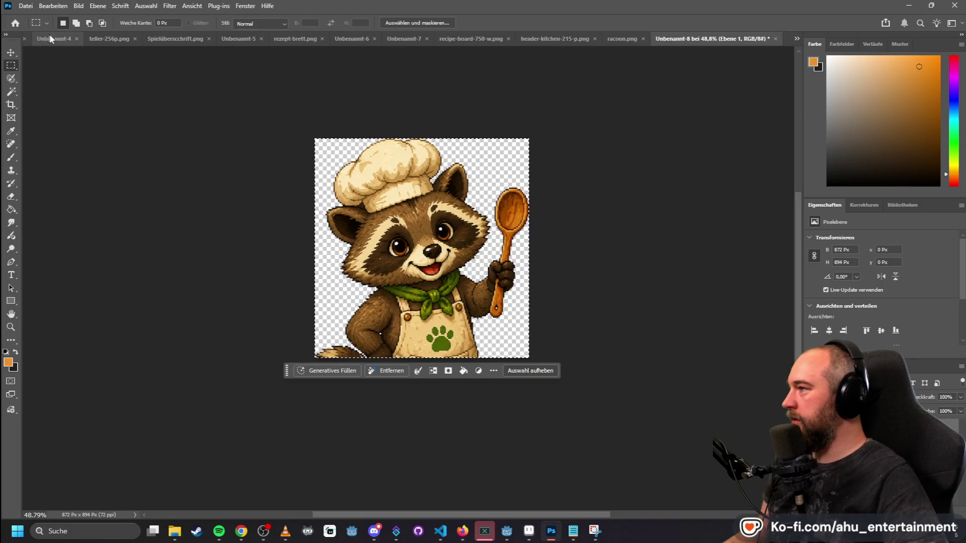
- In the Unbenannt-4 mockup, deselect and marquee about 315×404 px around the raccoon
click(161, 37)
click(95, 40)
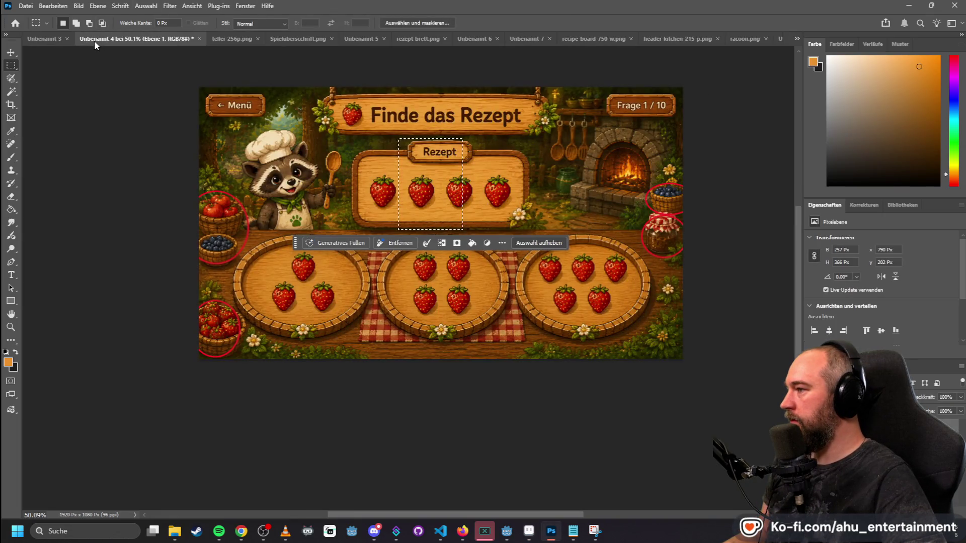
click(304, 144)
mouse_move(244, 126)
mouse_down()
mouse_move(328, 185)
mouse_move(326, 232)
mouse_up()
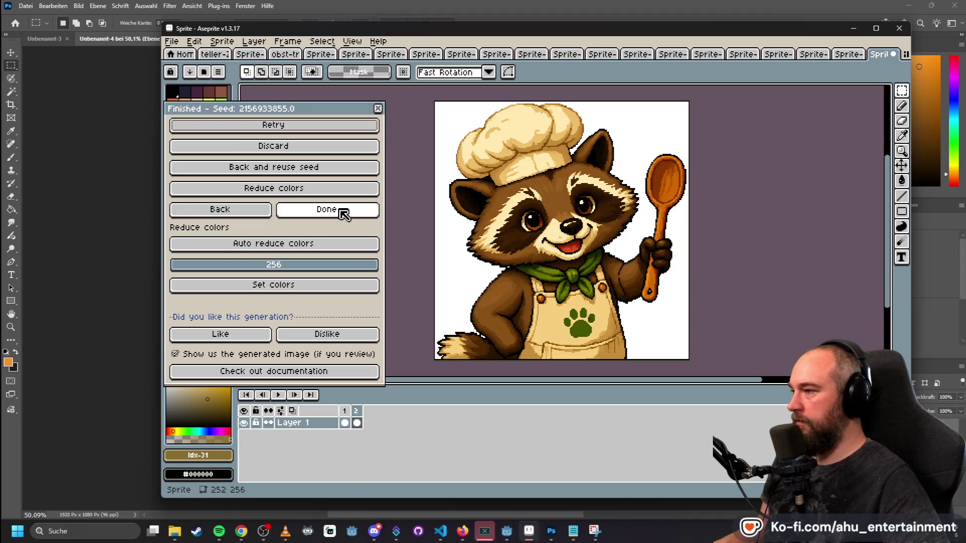
- Keep the 252×256 pixel raccoon and open racoon.png in Aseprite
click(343, 212)
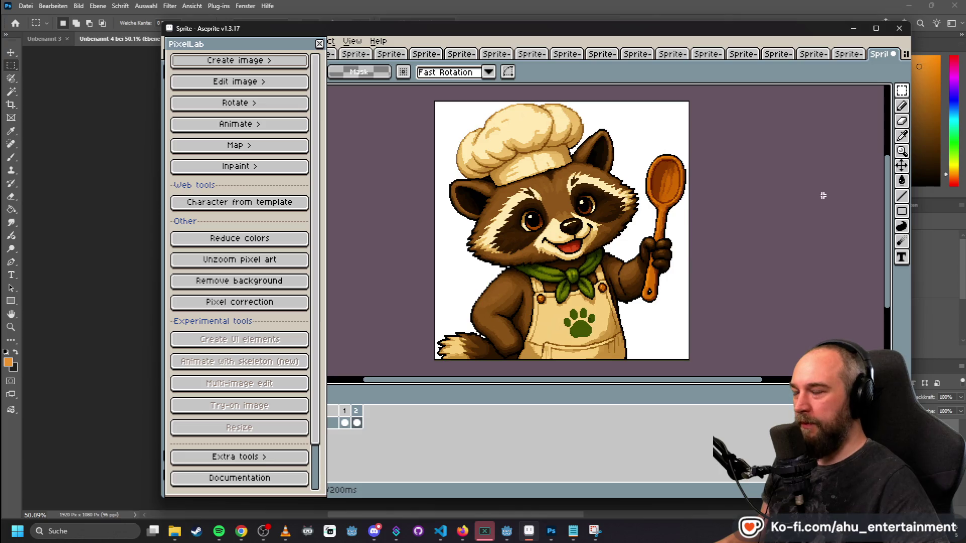
mouse_move(965, 116)
mouse_down()
mouse_move(941, 111)
mouse_move(901, 66)
mouse_up()
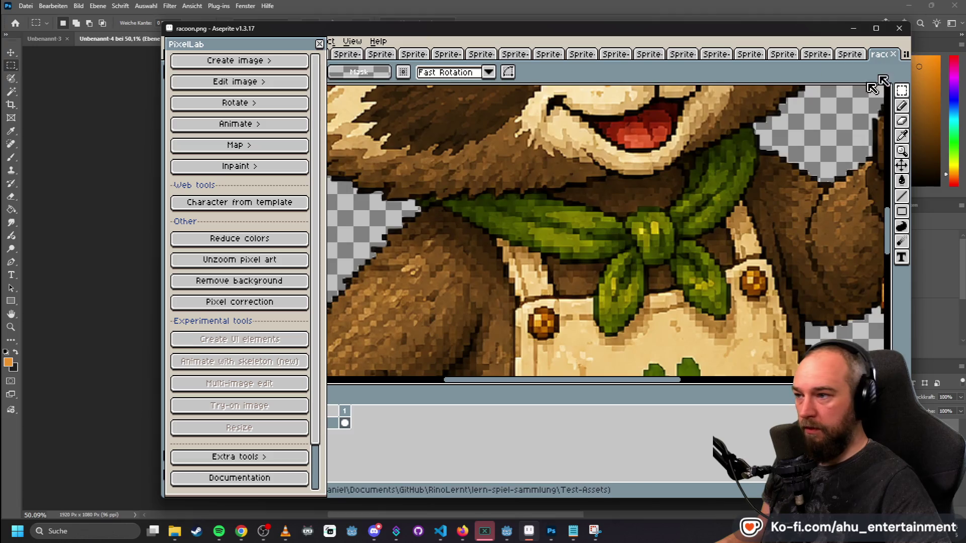
scroll(698, 189, down, 5)
scroll(750, 188, up, 1)
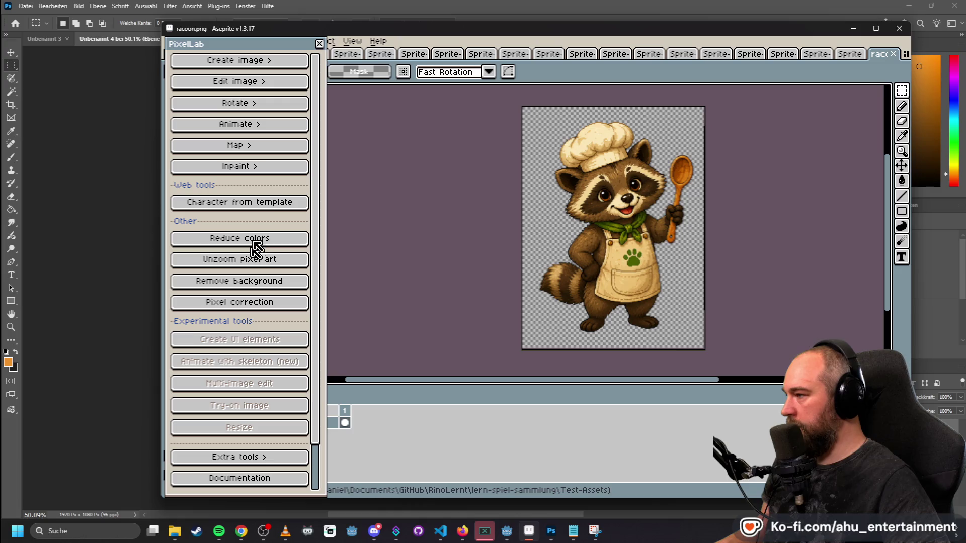
- Generate a 220x292 pixel-art version of racoon.png with Image to pixel art
click(237, 61)
click(295, 303)
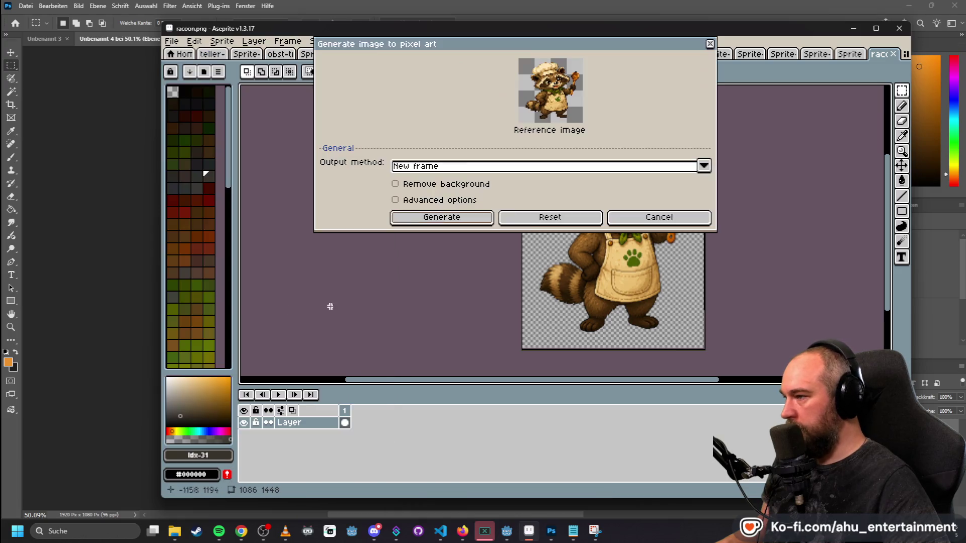
click(456, 221)
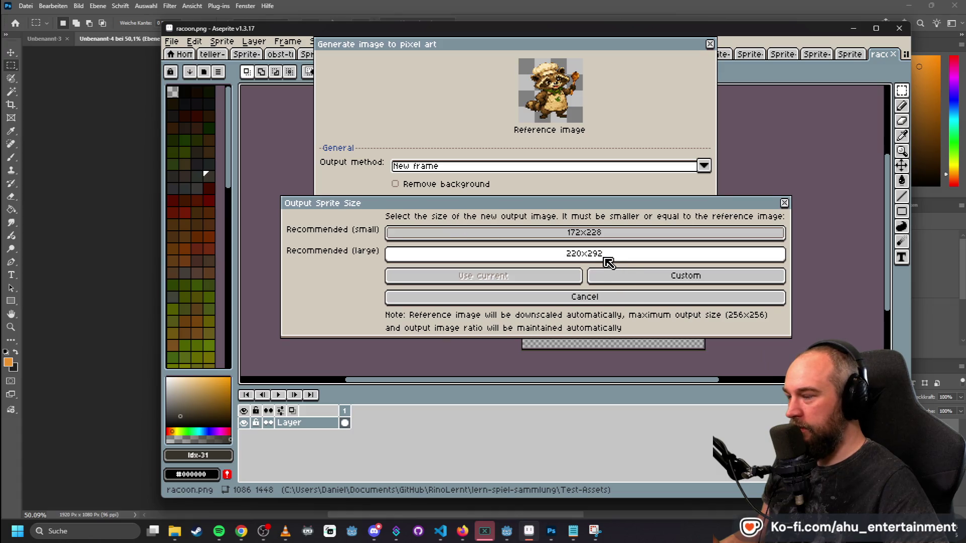
click(646, 260)
scroll(689, 246, down, 3)
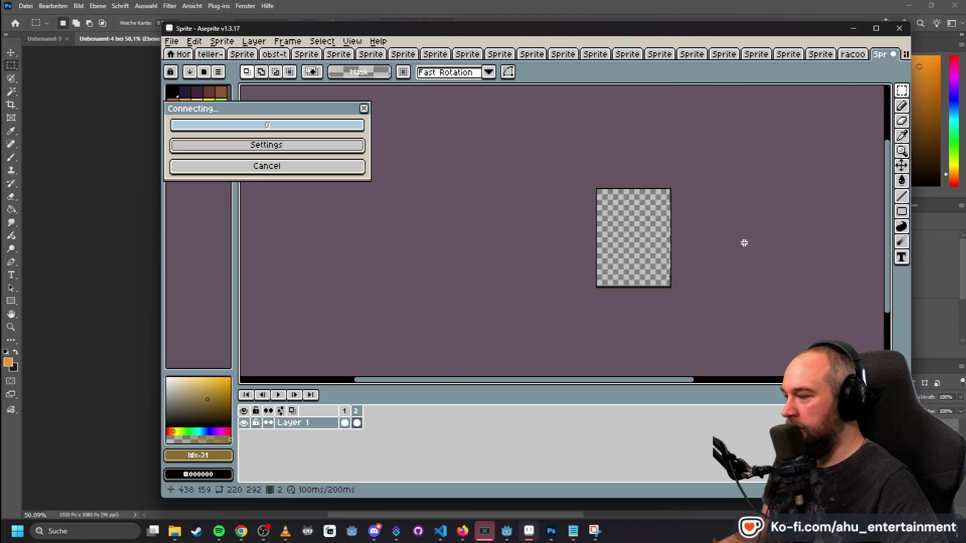
- Wait for the 220×292 pixel-art chef raccoon to finish generating
scroll(761, 236, up, 1)
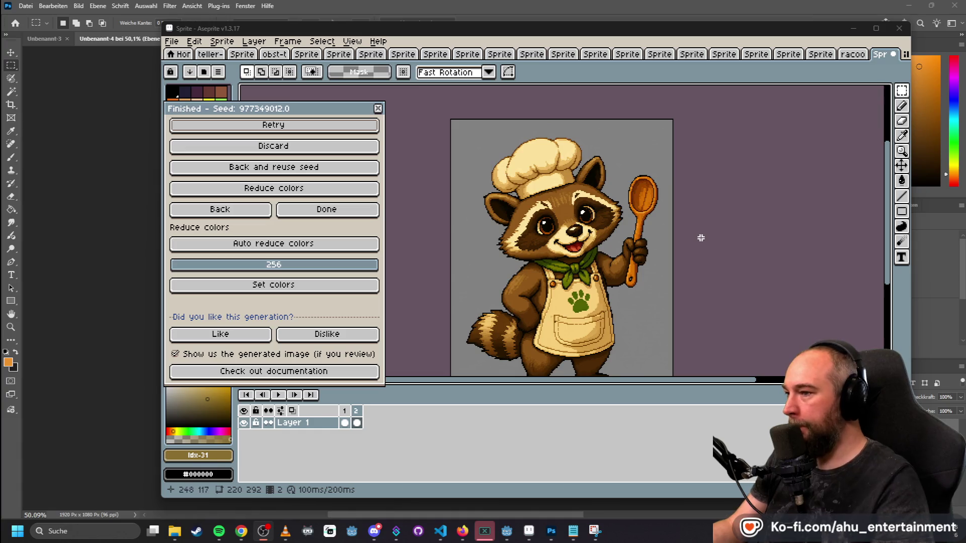
- Accept the grey-background raccoon and generate a transparent-background version with Remove background
scroll(698, 237, down, 1)
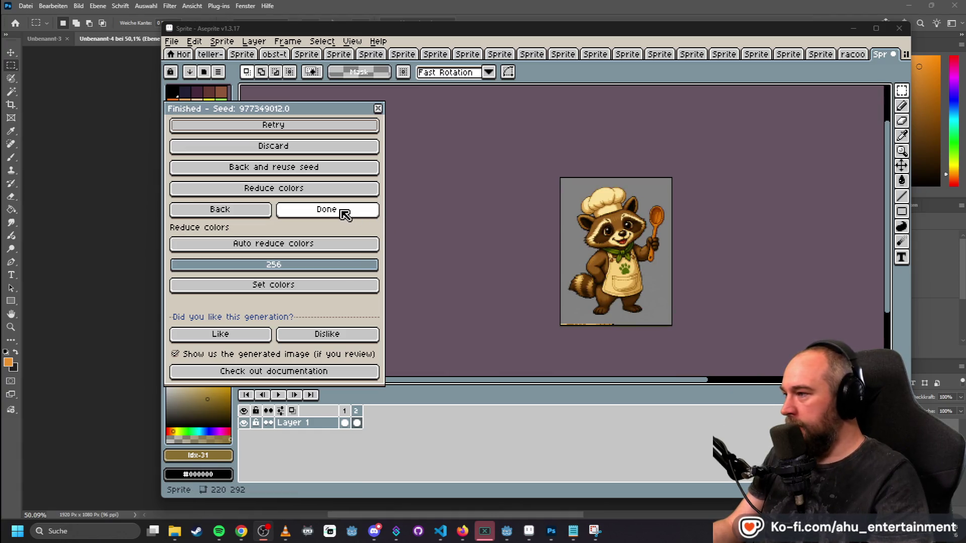
click(327, 210)
click(248, 278)
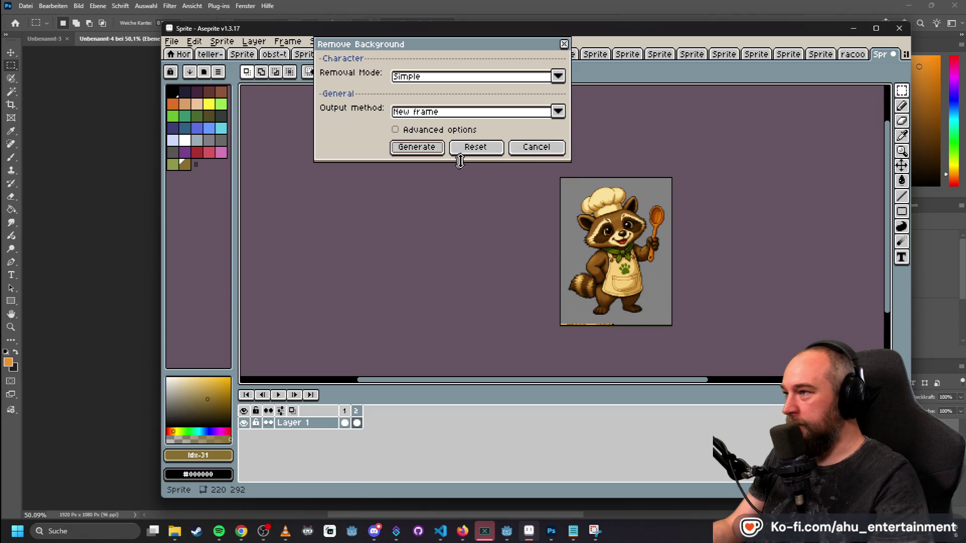
click(417, 147)
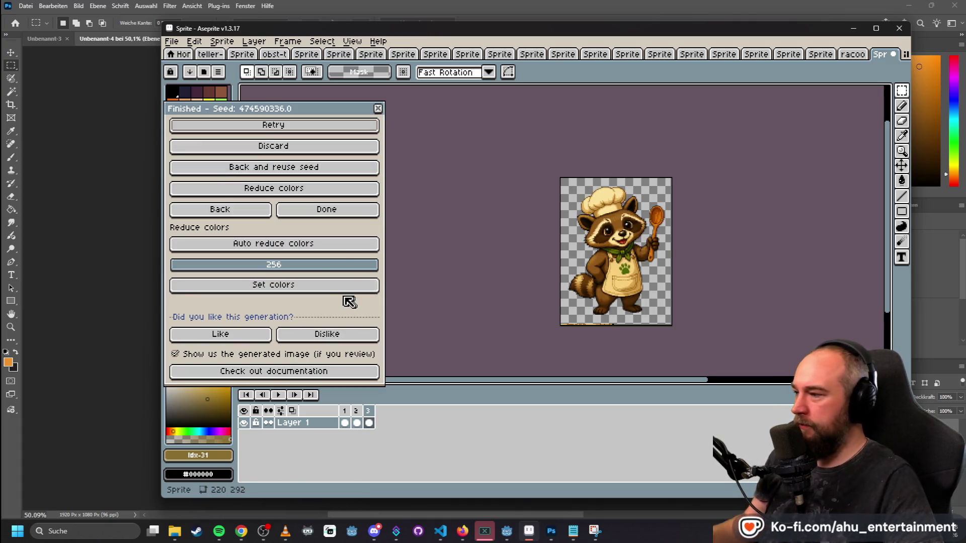
click(327, 211)
scroll(682, 258, down, 4)
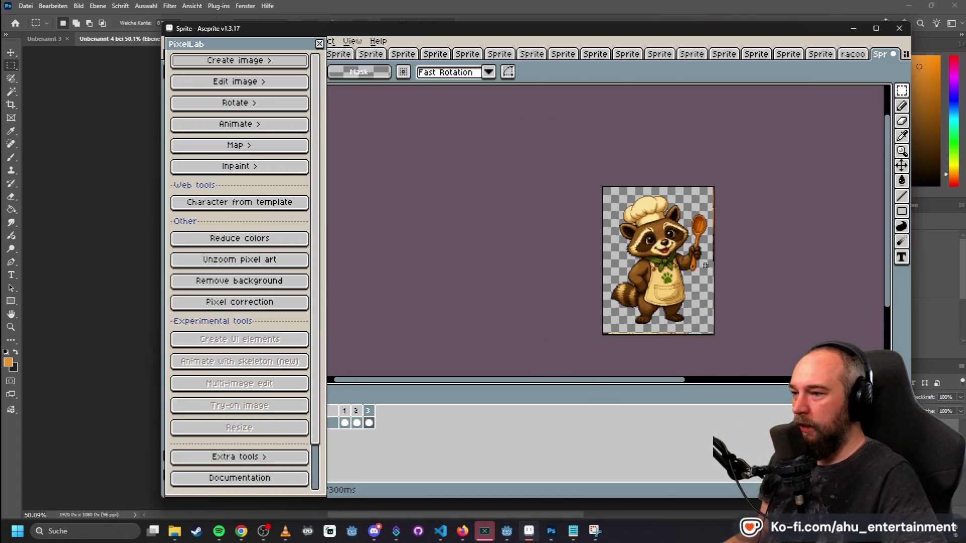
scroll(659, 267, up, 5)
scroll(577, 252, down, 1)
scroll(607, 258, down, 2)
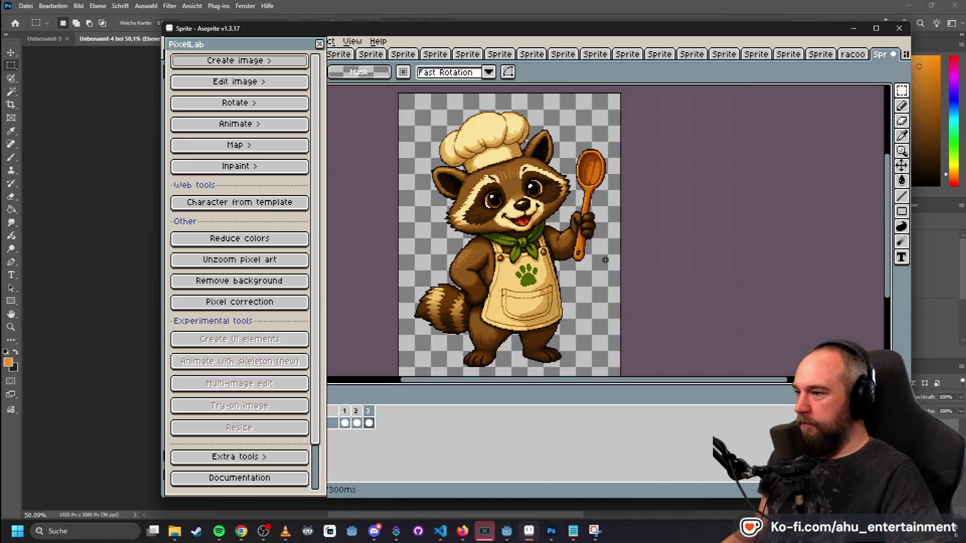
scroll(649, 231, up, 1)
scroll(681, 213, down, 1)
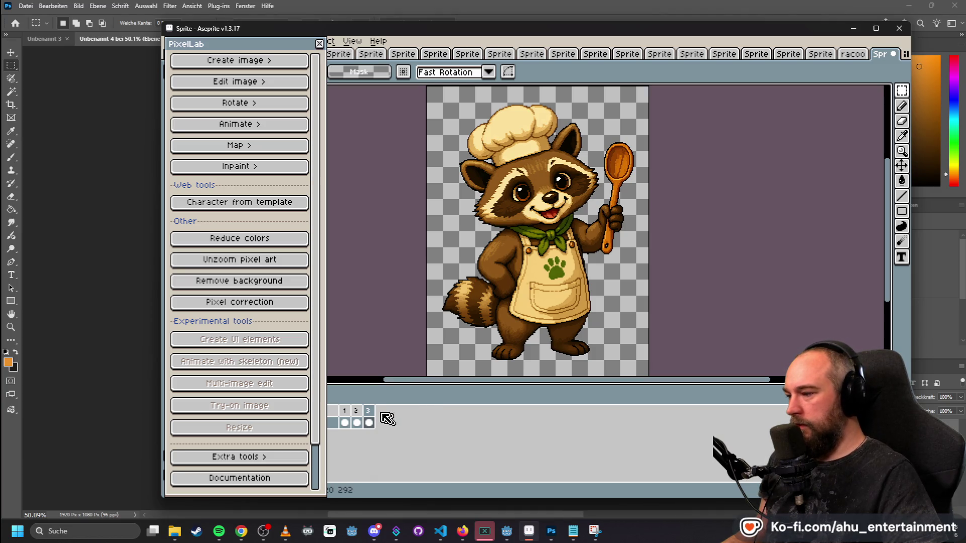
- Delete the empty and grey-background frames so only the transparent raccoon frame remains
click(356, 417)
click(347, 417)
right_click(350, 416)
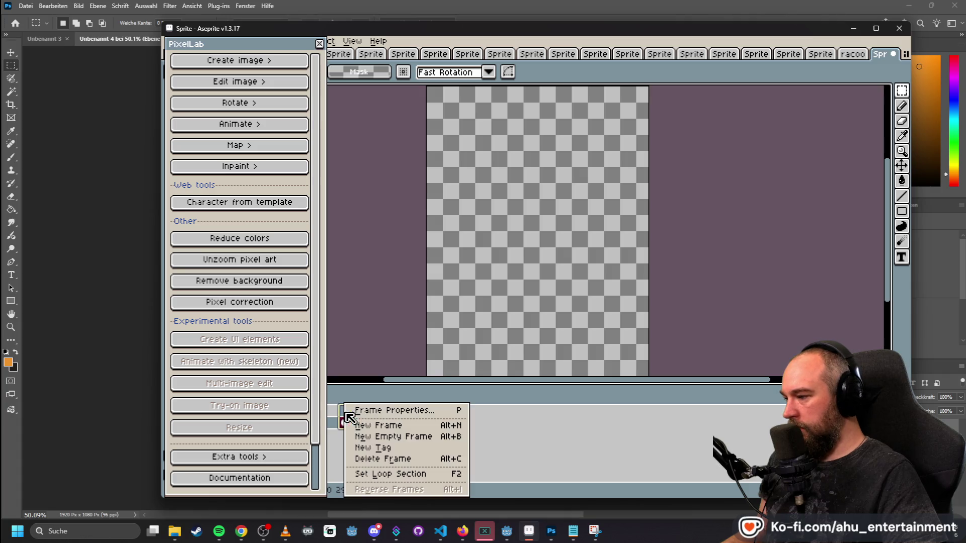
click(394, 457)
right_click(353, 417)
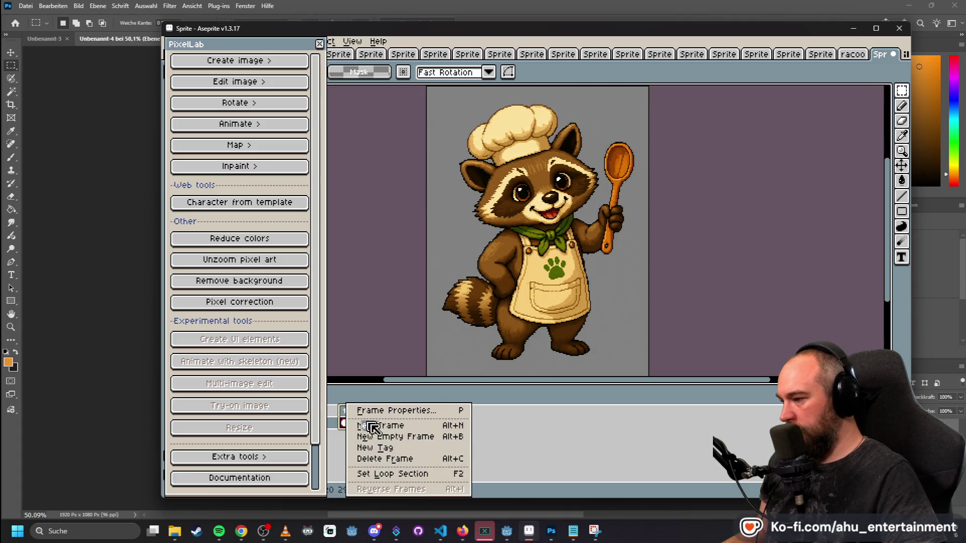
click(423, 459)
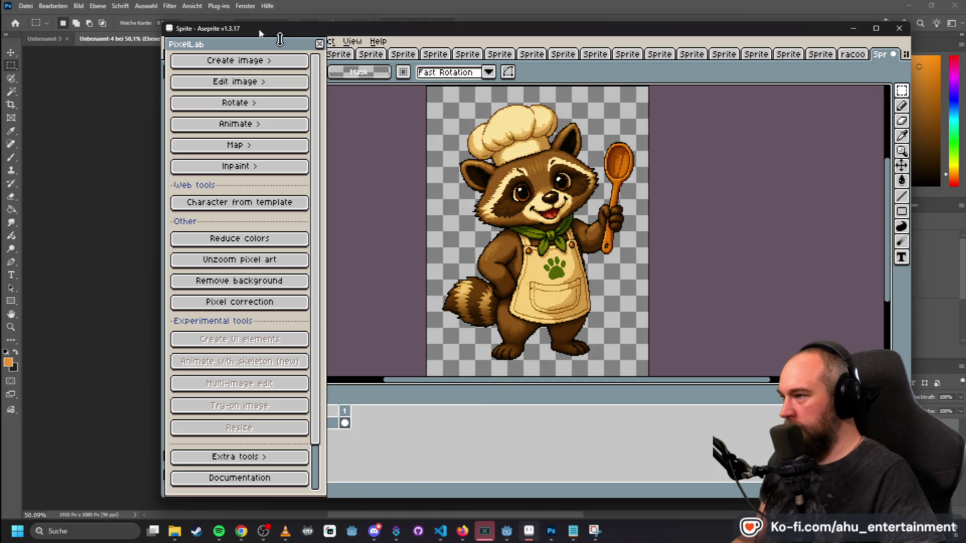
key(ctrl+s)
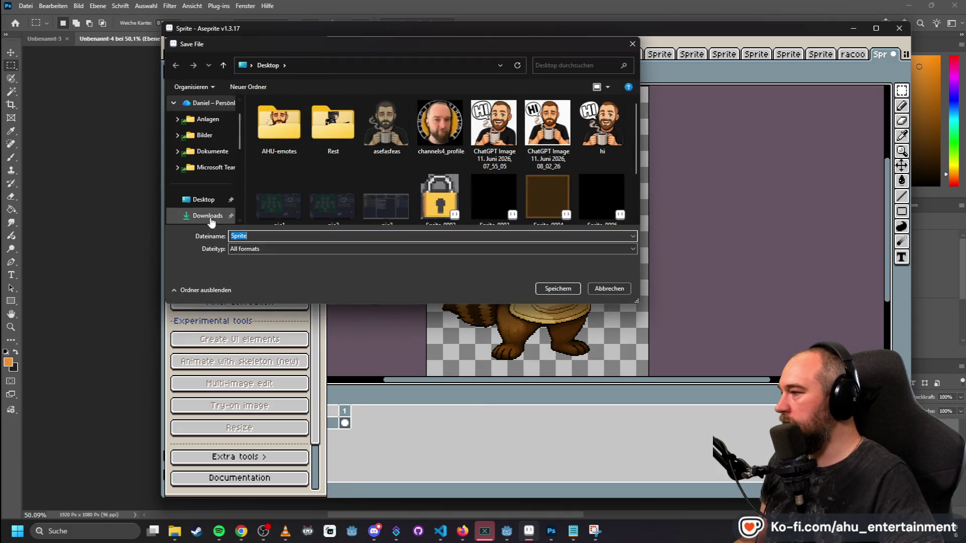
- Save the sprite as racoon-full in Dokumente > GitHub > RinoLernt > lern-spiel-sammlung > Test-Assets
text(rac)
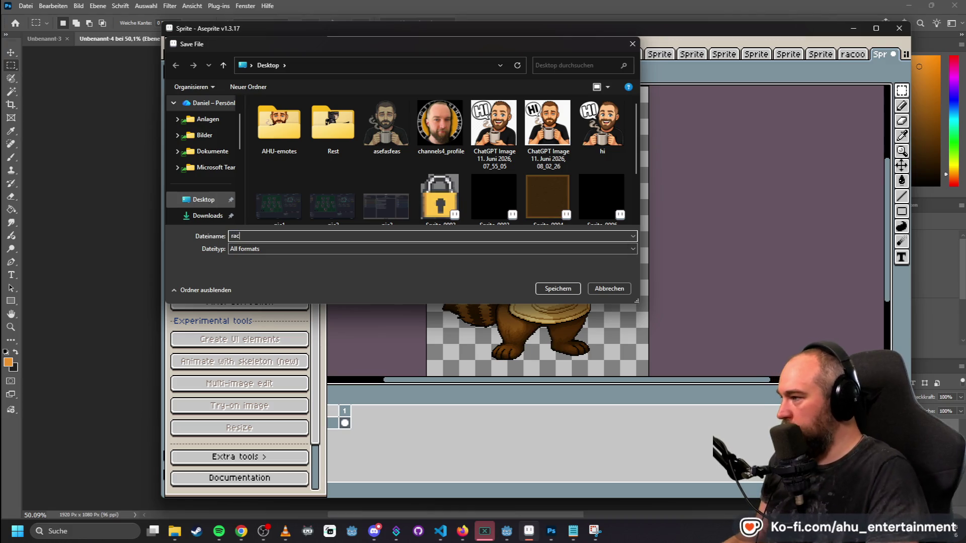
text(oon-full)
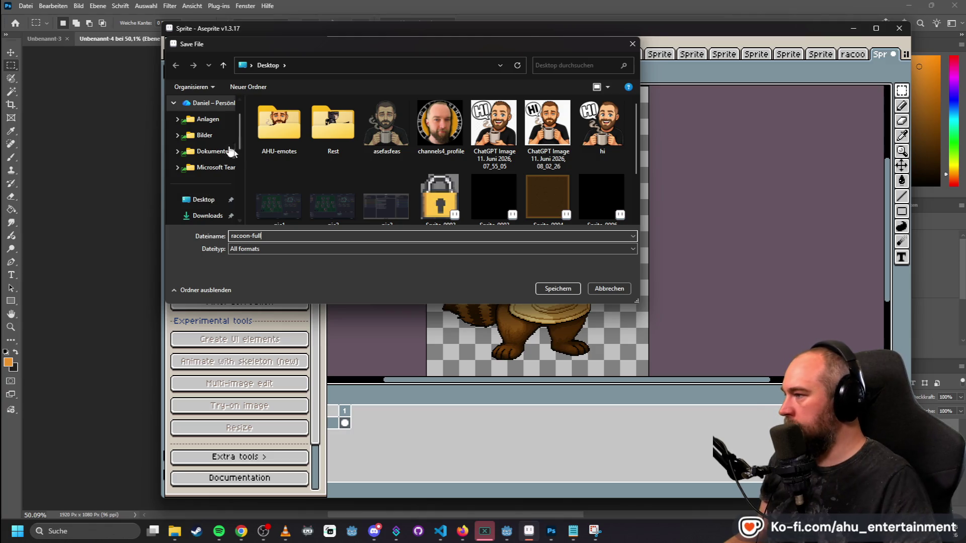
scroll(216, 149, down, 5)
click(211, 123)
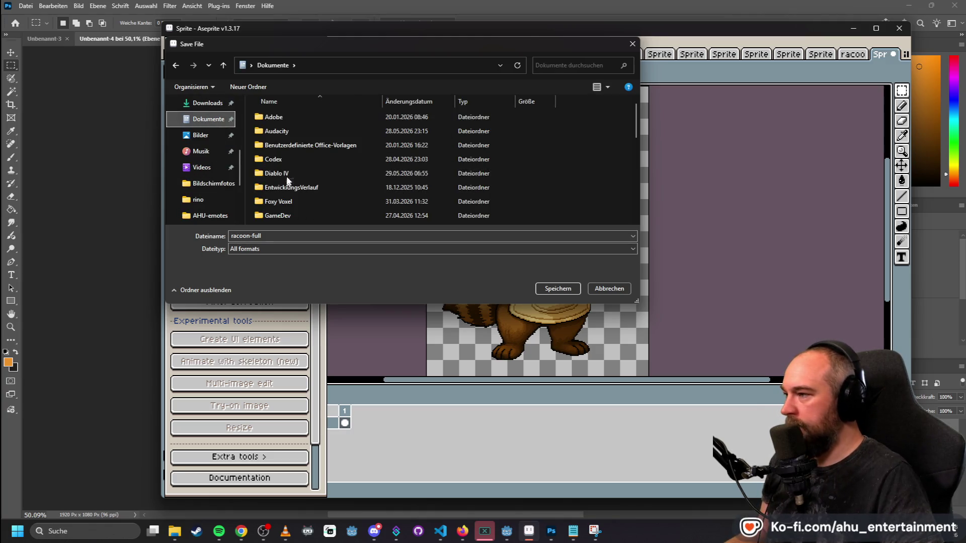
scroll(292, 181, down, 3)
double_click(300, 189)
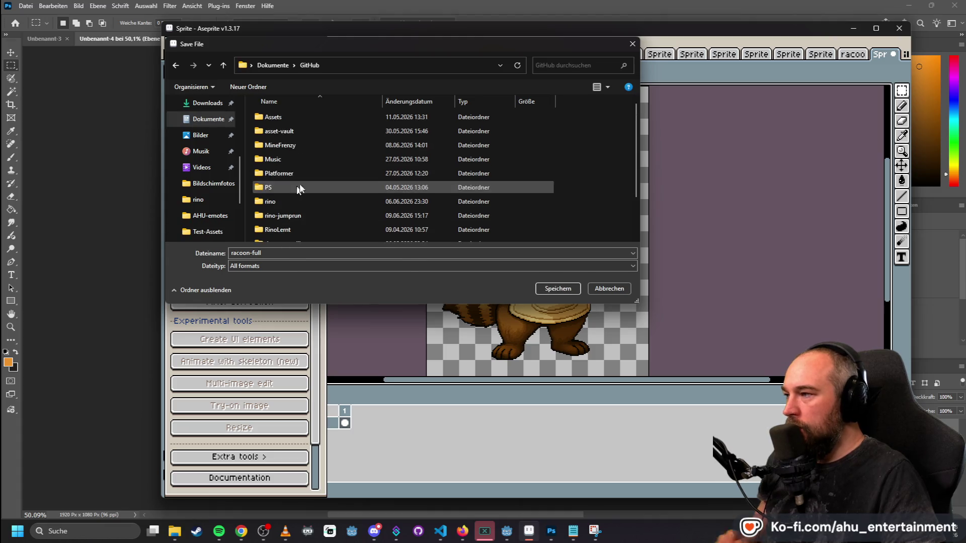
scroll(313, 161, down, 3)
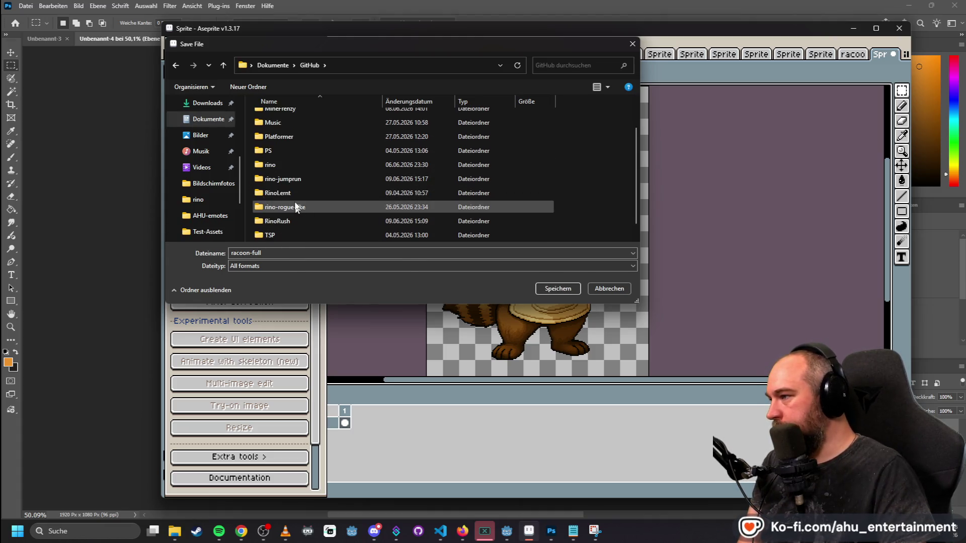
double_click(302, 192)
double_click(301, 130)
scroll(304, 132, down, 2)
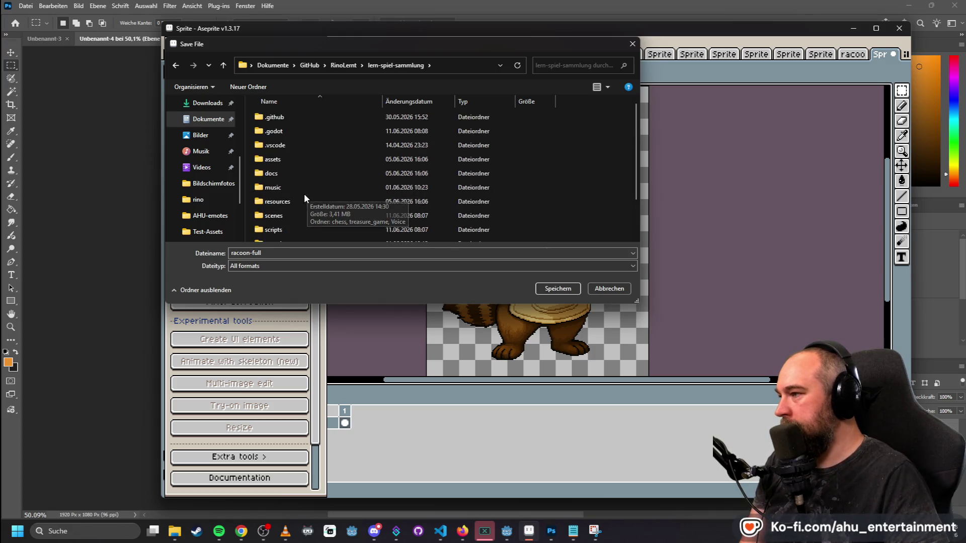
double_click(300, 221)
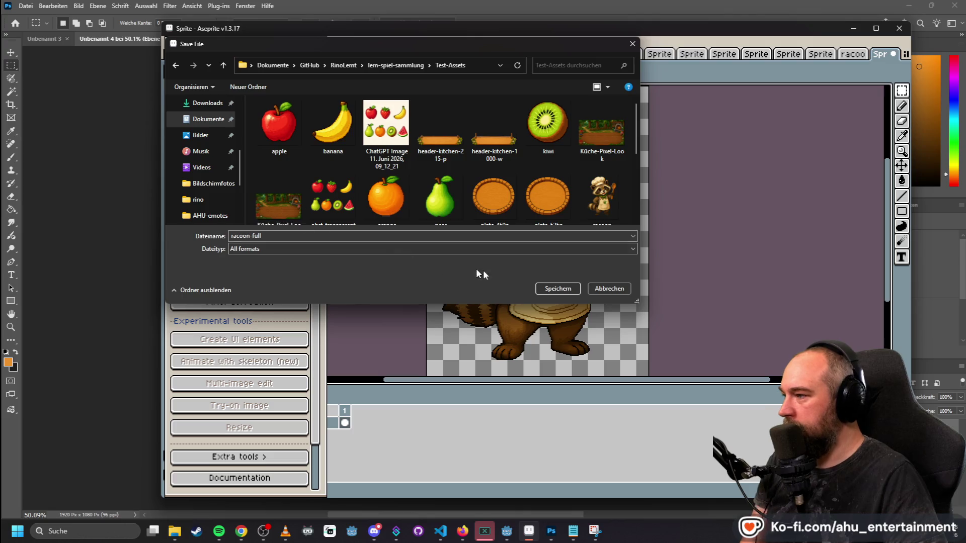
click(558, 288)
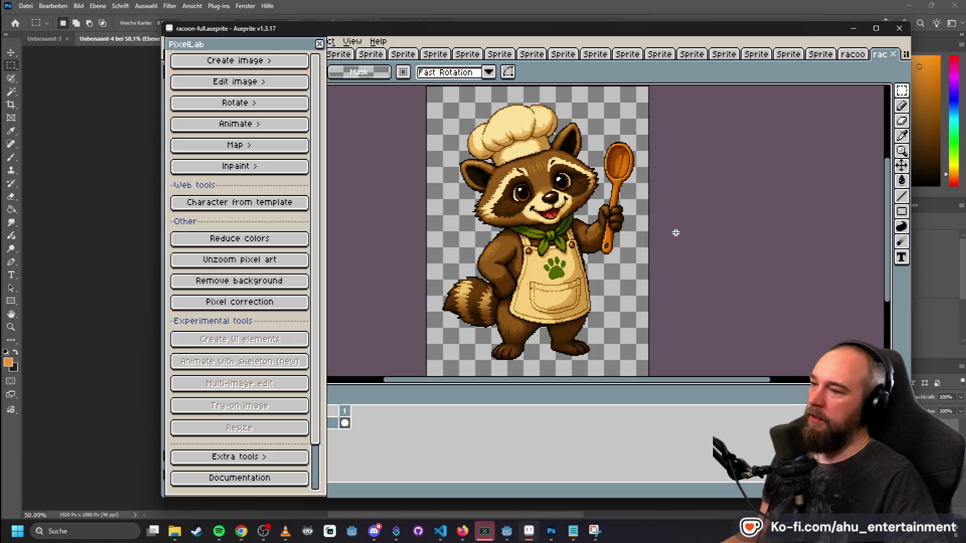
- Attempt a text animation of the raccoon's wooden spoon; it's refused for exceeding 256x256
scroll(557, 184, down, 2)
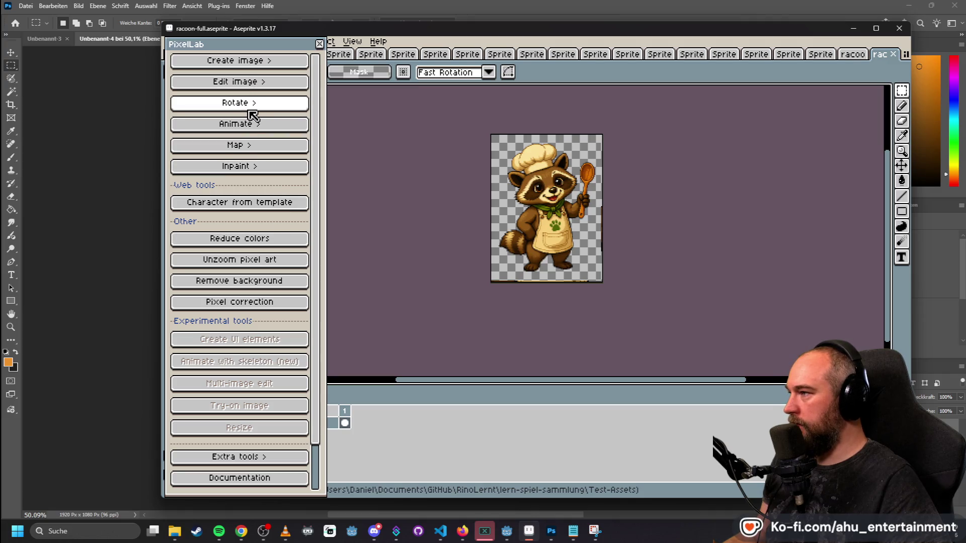
click(262, 130)
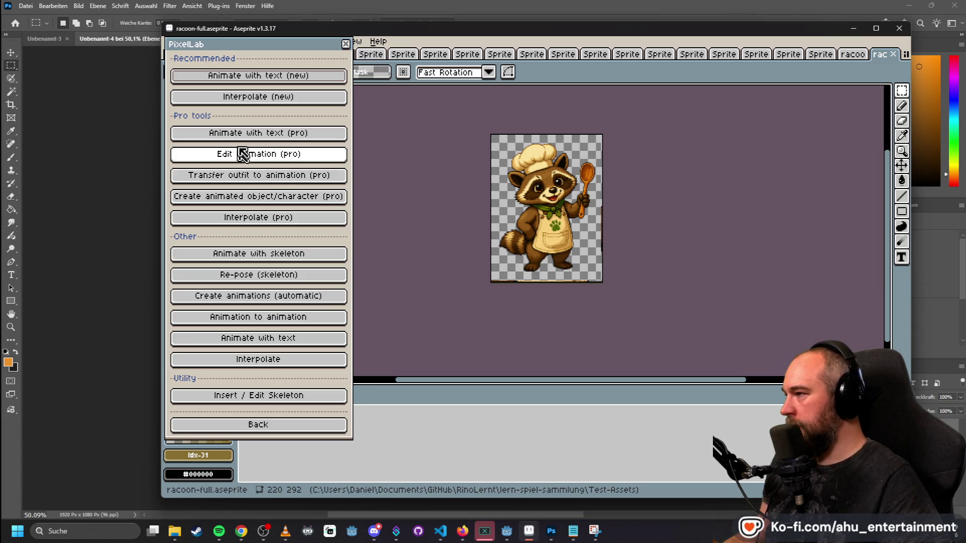
click(297, 75)
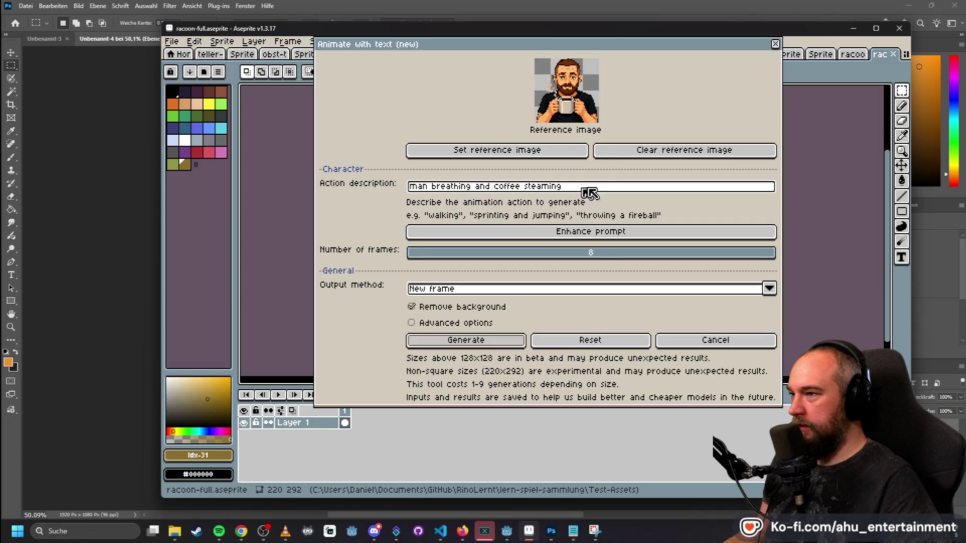
click(498, 150)
drag(582, 192, 334, 172)
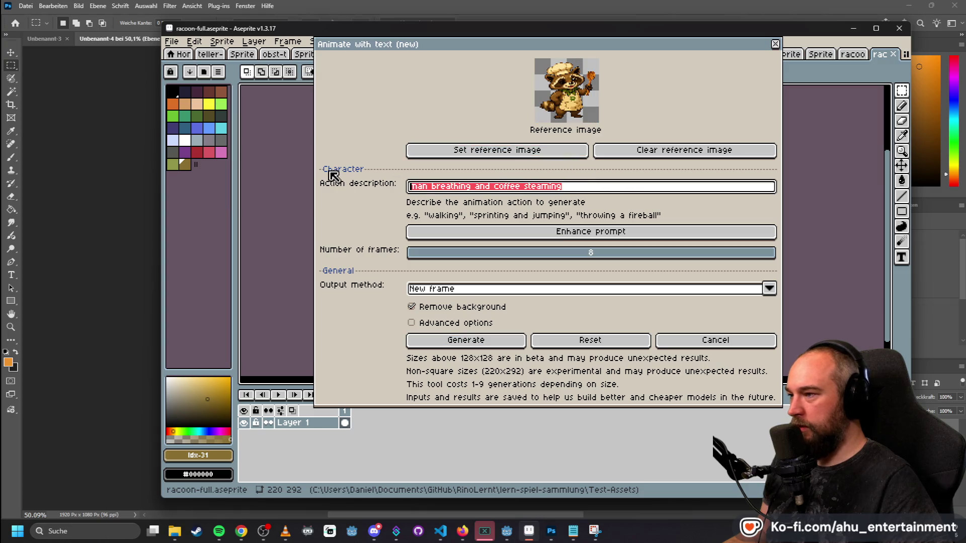
key(BackSpace)
text(let the racoon move i)
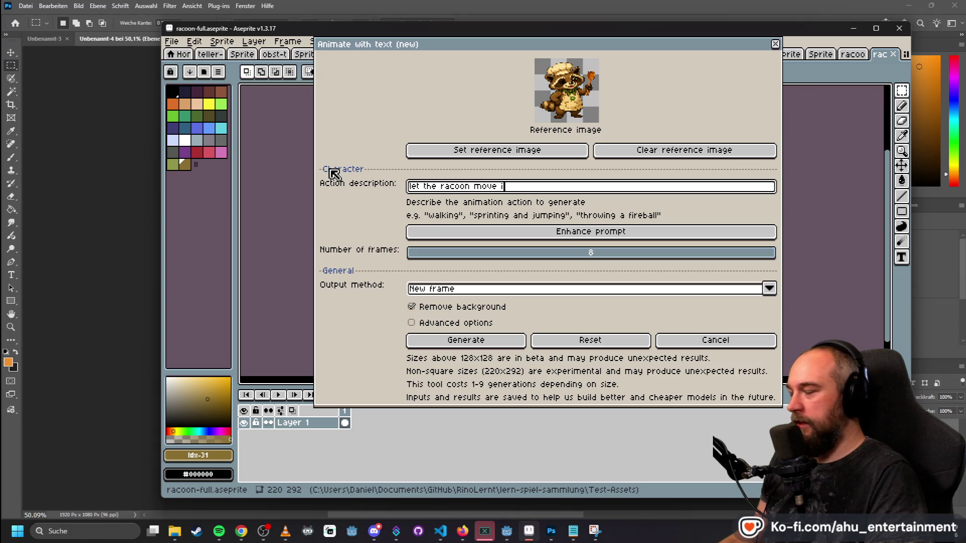
text(ts wooden spoon)
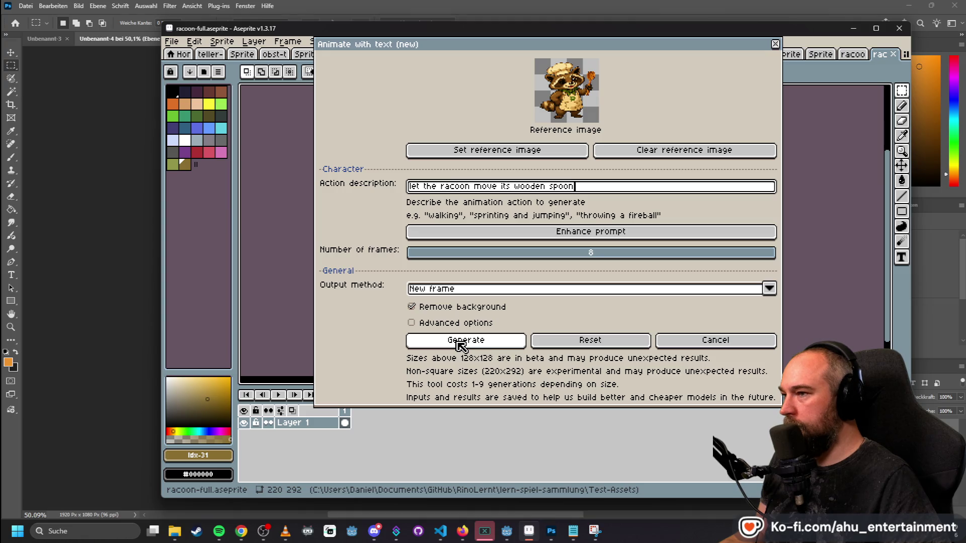
click(475, 343)
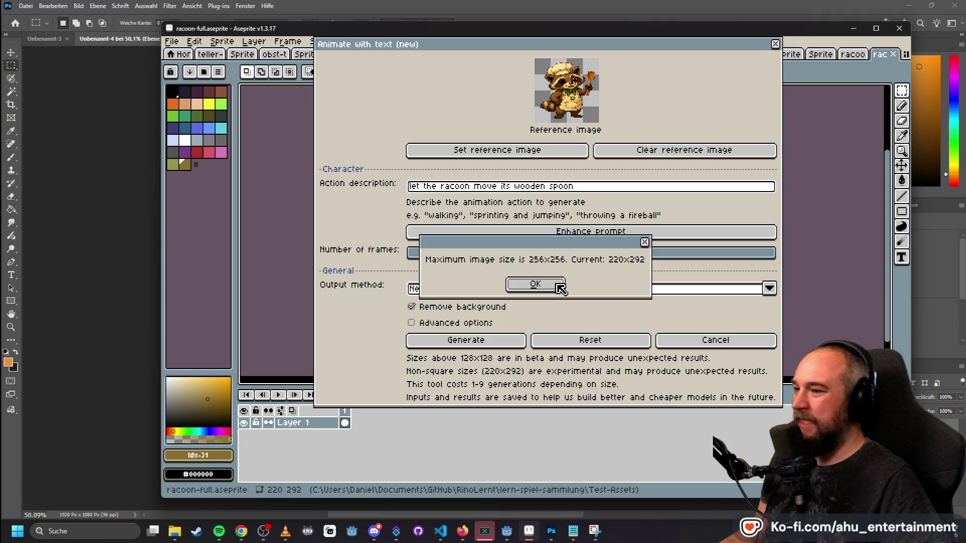
click(535, 284)
click(702, 341)
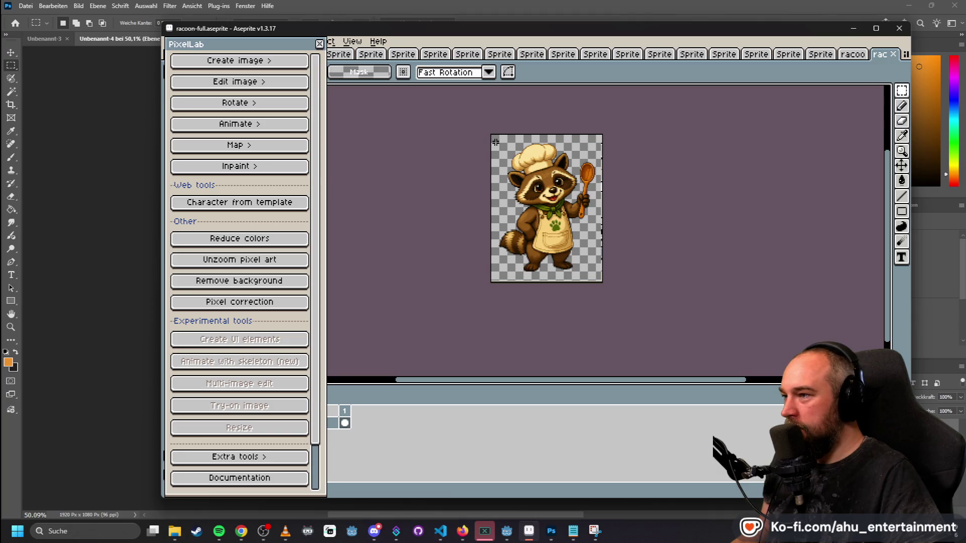
- Try marquee selections around the chef hat and raccoon, checking the selection size
scroll(494, 145, up, 2)
scroll(498, 149, down, 2)
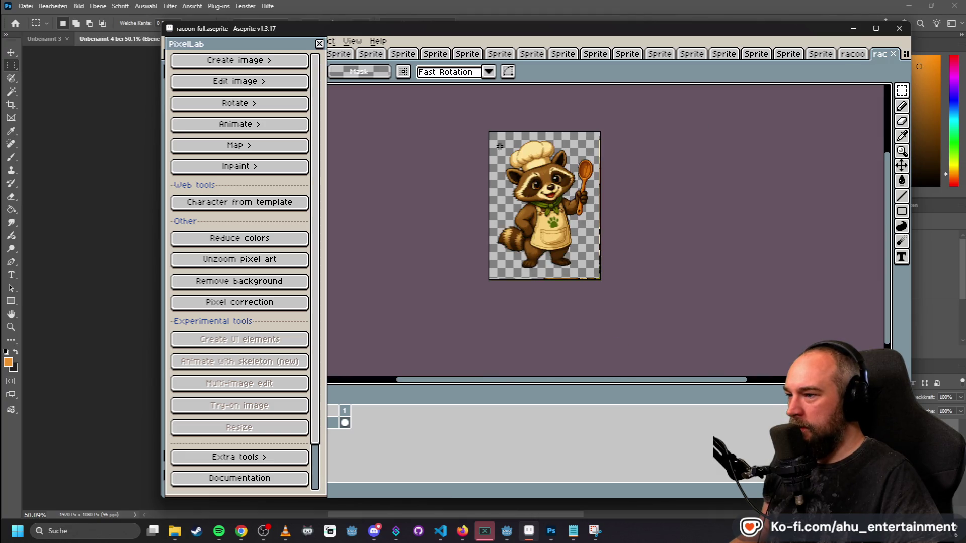
drag(495, 142, 547, 172)
scroll(598, 143, up, 1)
scroll(577, 176, down, 1)
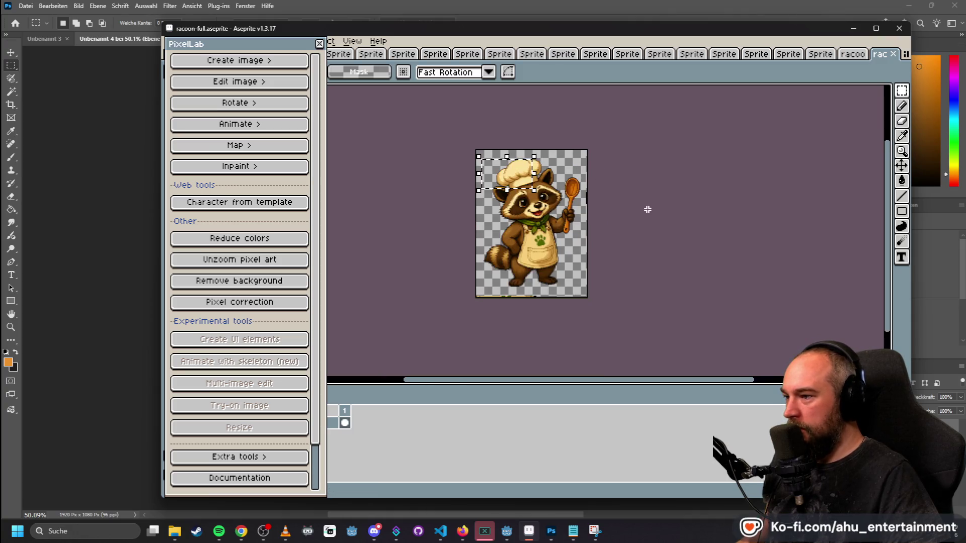
scroll(541, 206, up, 1)
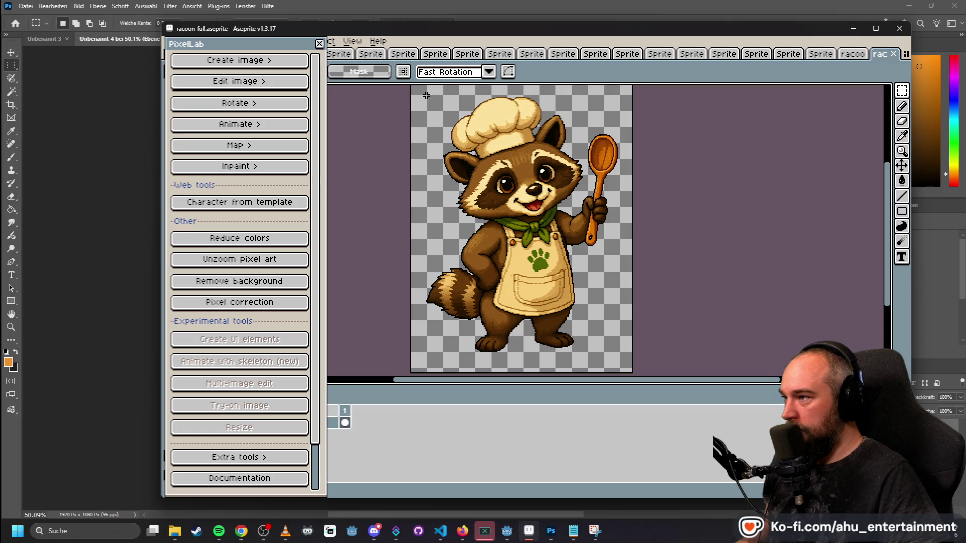
mouse_move(423, 94)
mouse_down()
mouse_move(528, 195)
mouse_move(611, 314)
mouse_move(623, 366)
mouse_move(620, 351)
mouse_up()
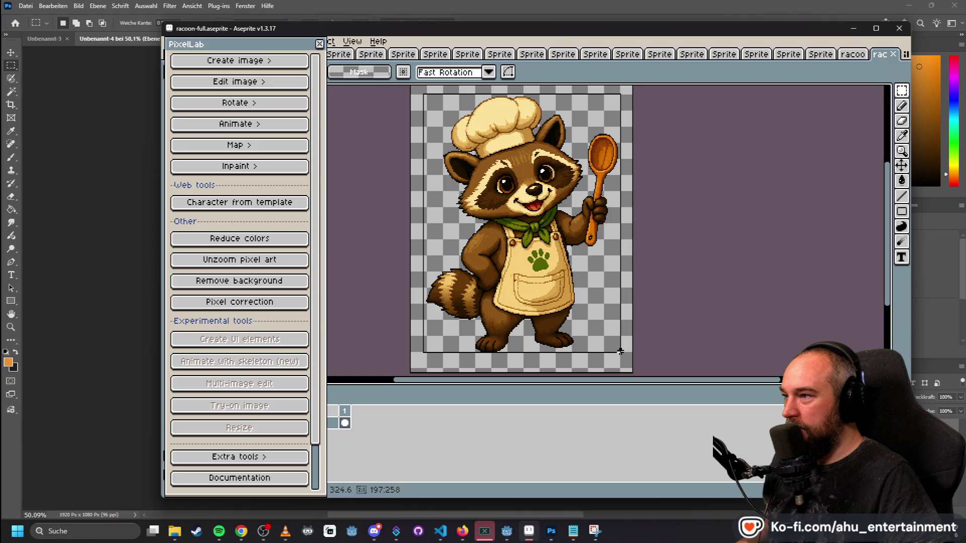
click(523, 96)
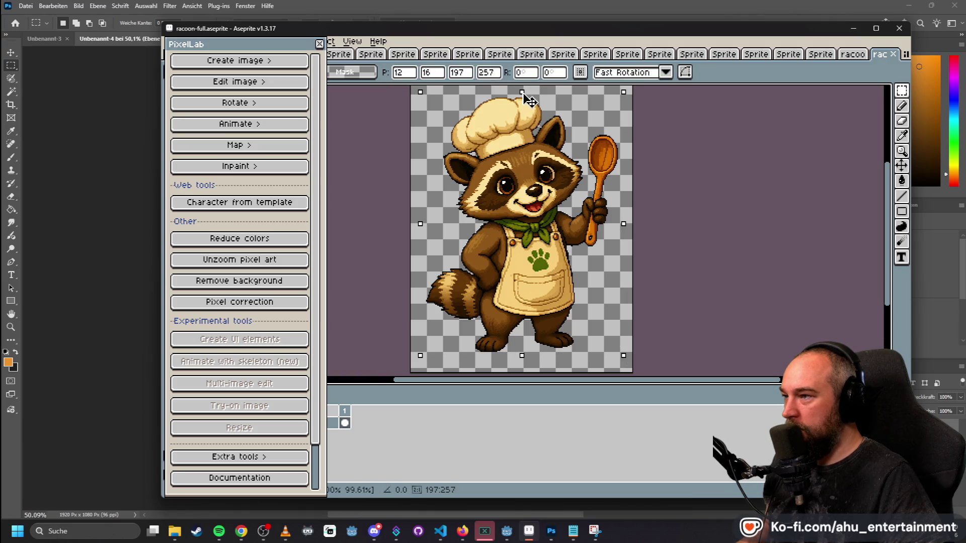
scroll(462, 146, up, 2)
scroll(465, 147, down, 2)
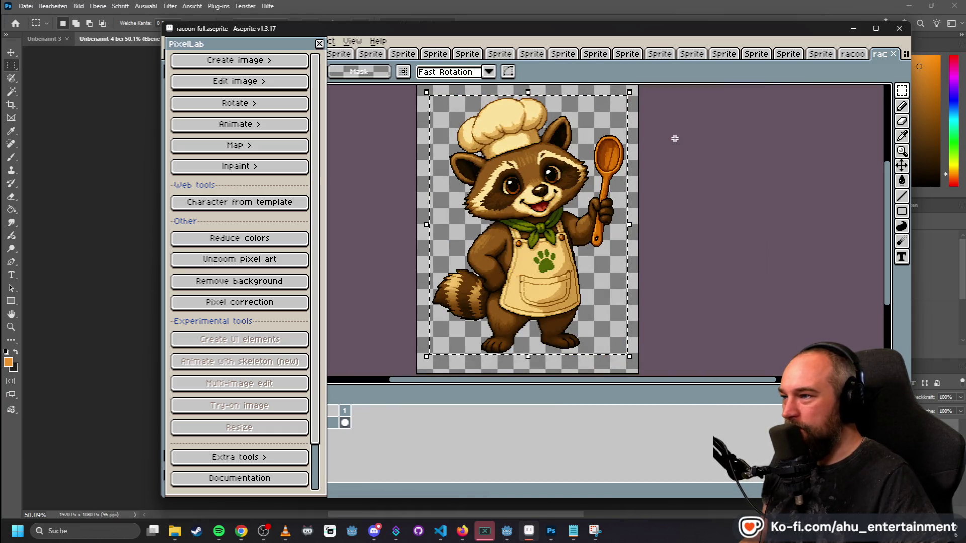
click(641, 150)
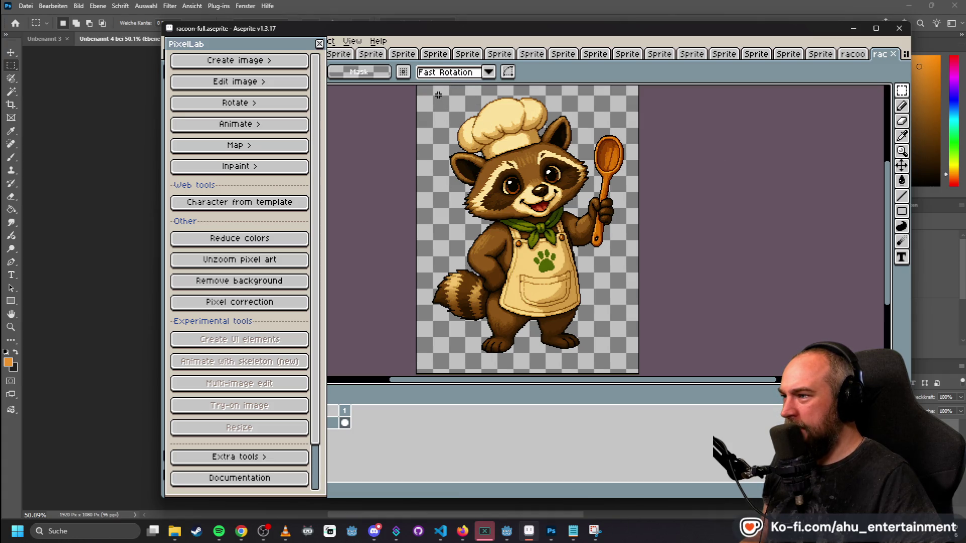
- Redraw the selection to a 199×261 area enclosing the whole raccoon
mouse_move(477, 171)
mouse_down()
mouse_move(573, 246)
mouse_move(622, 350)
mouse_up()
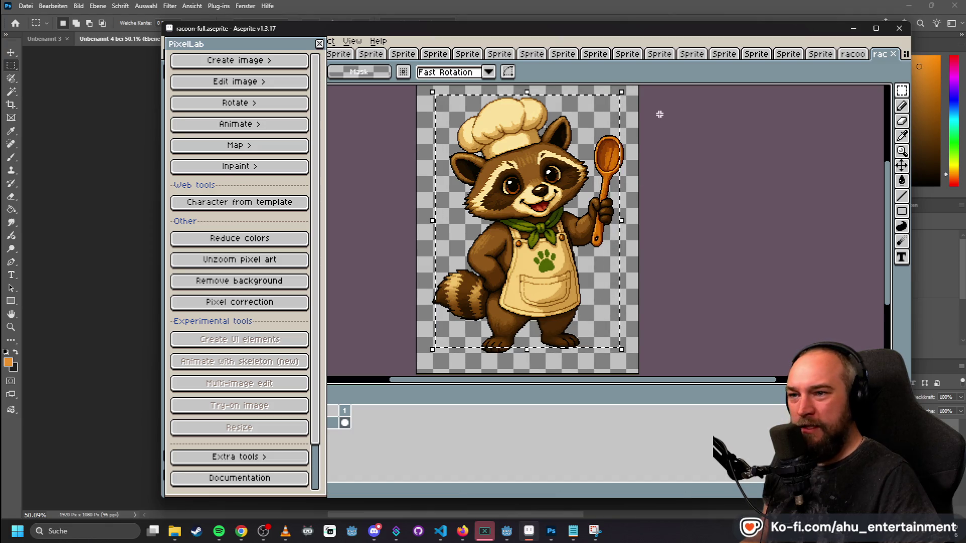
click(430, 90)
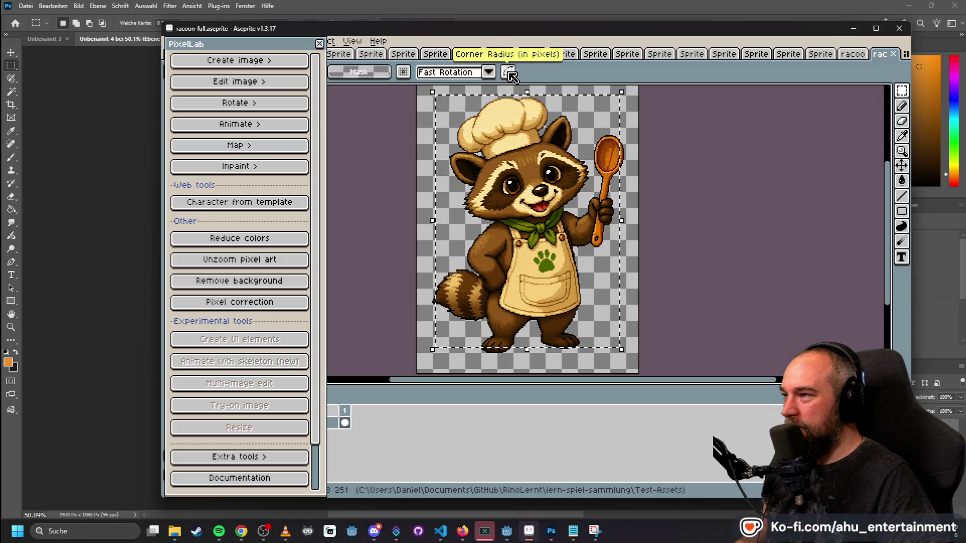
click(704, 158)
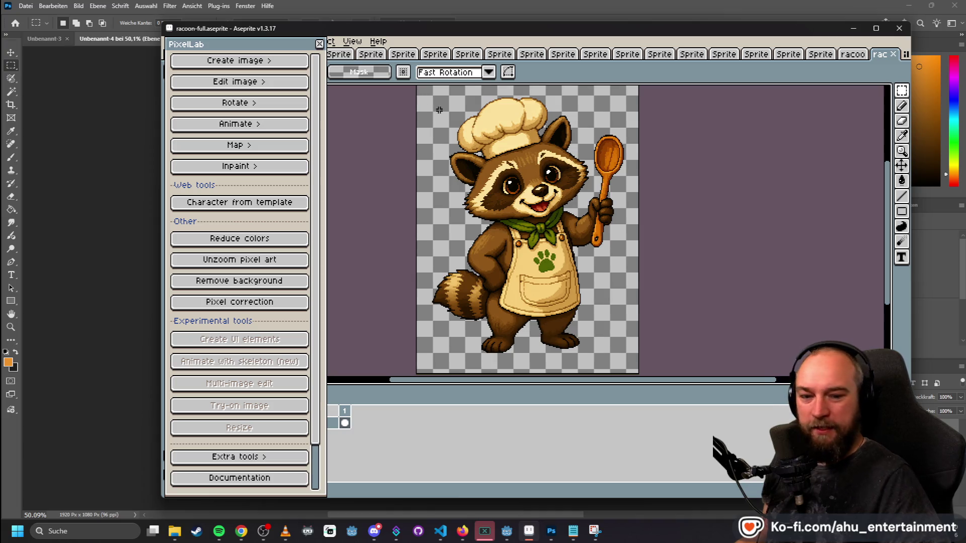
scroll(439, 115, up, 1)
scroll(439, 116, down, 1)
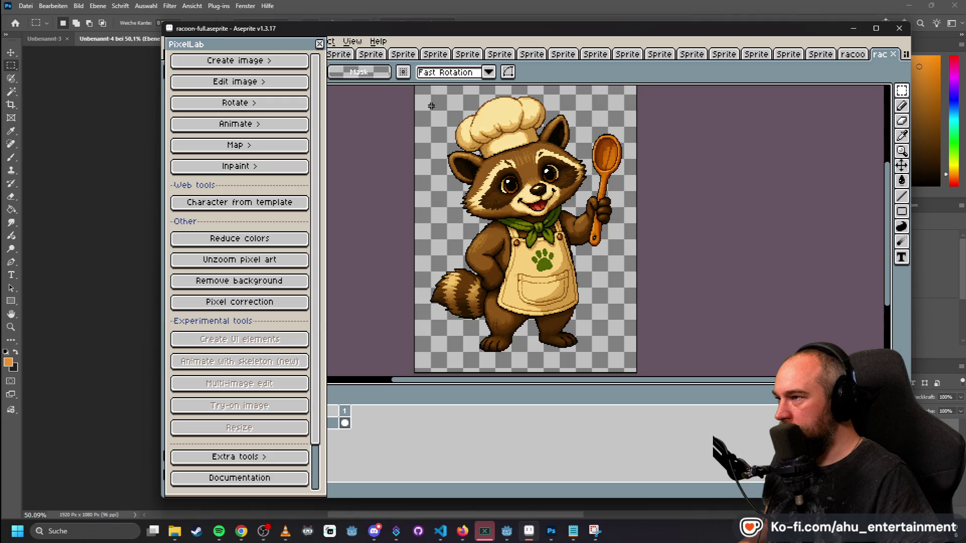
drag(427, 95, 516, 172)
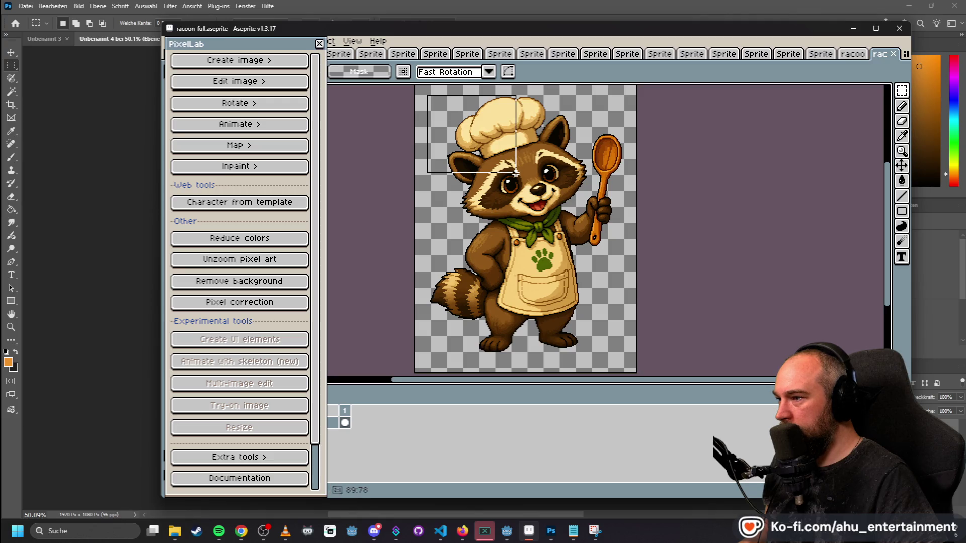
mouse_move(425, 94)
mouse_down()
mouse_move(589, 262)
mouse_move(579, 361)
mouse_move(625, 356)
mouse_up()
drag(252, 47, 247, 81)
click(171, 41)
click(180, 52)
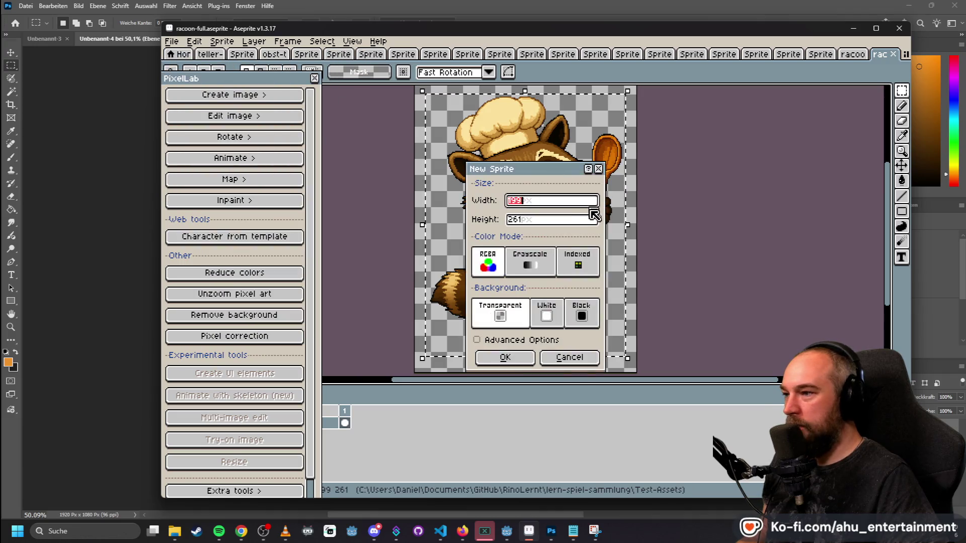
click(523, 221)
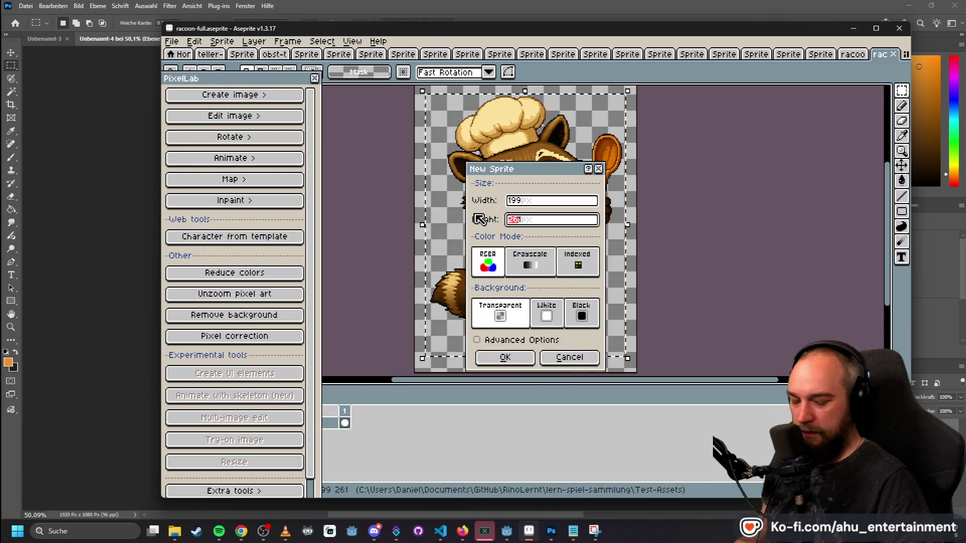
text(256)
key(Return)
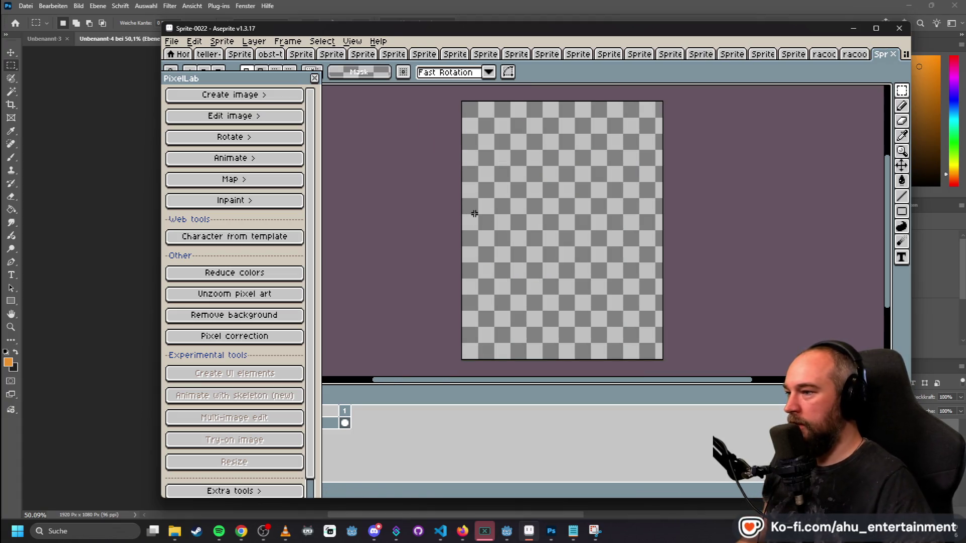
key(ctrl+v)
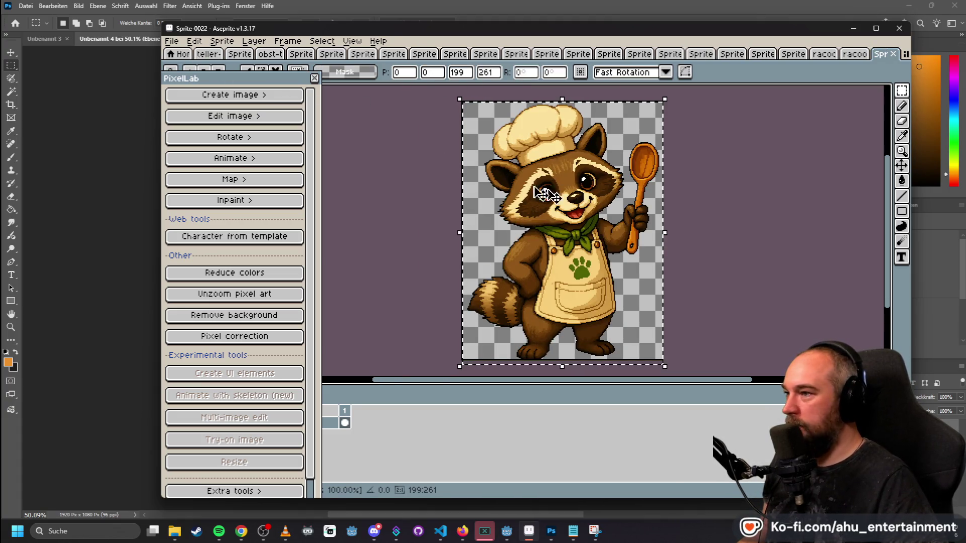
mouse_move(248, 80)
mouse_down()
mouse_move(250, 114)
mouse_move(250, 103)
mouse_up()
key(Right)
key(Up)
key(Right)
key(Up)
key(Up)
key(Down)
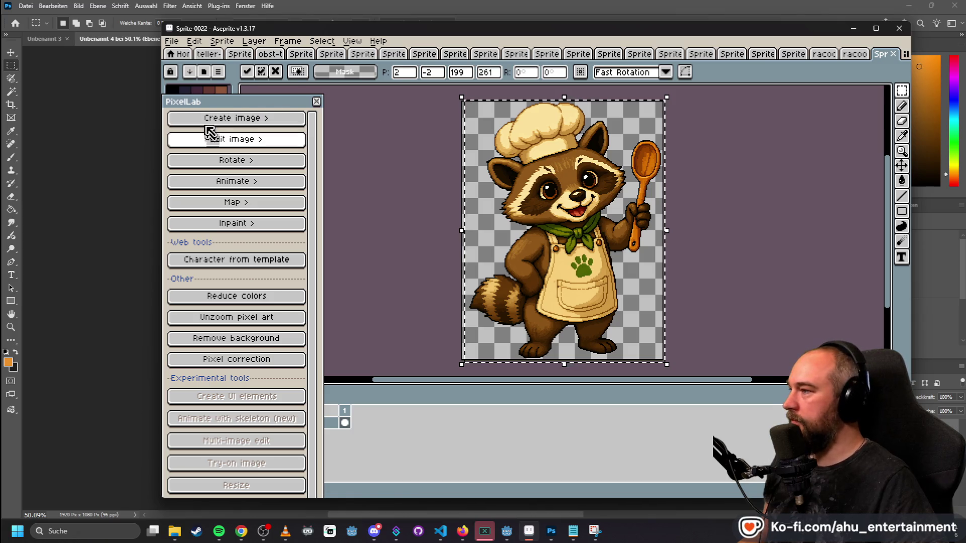
click(416, 131)
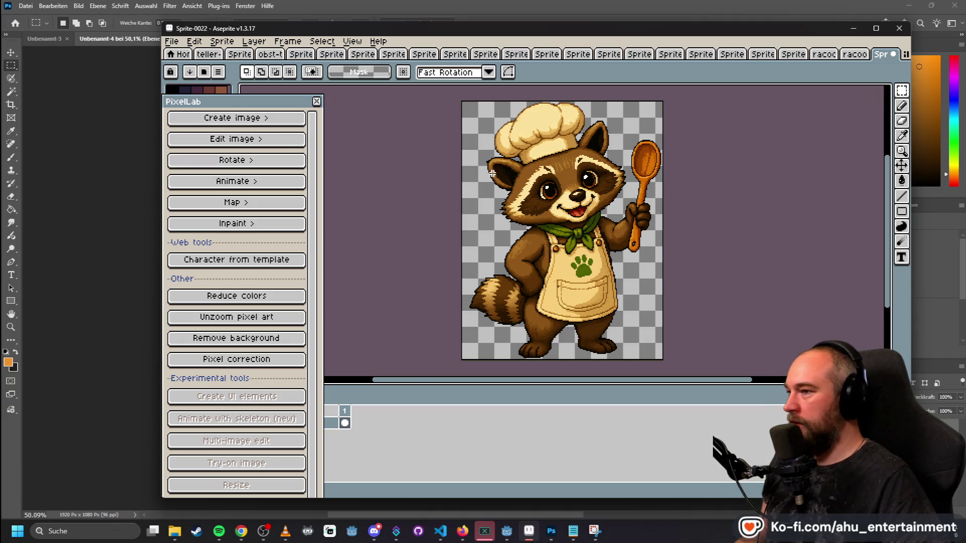
- Export the sprite via Export As to the Test-Assets folder, naming it racoon-full-32.png
click(171, 42)
mouse_move(260, 141)
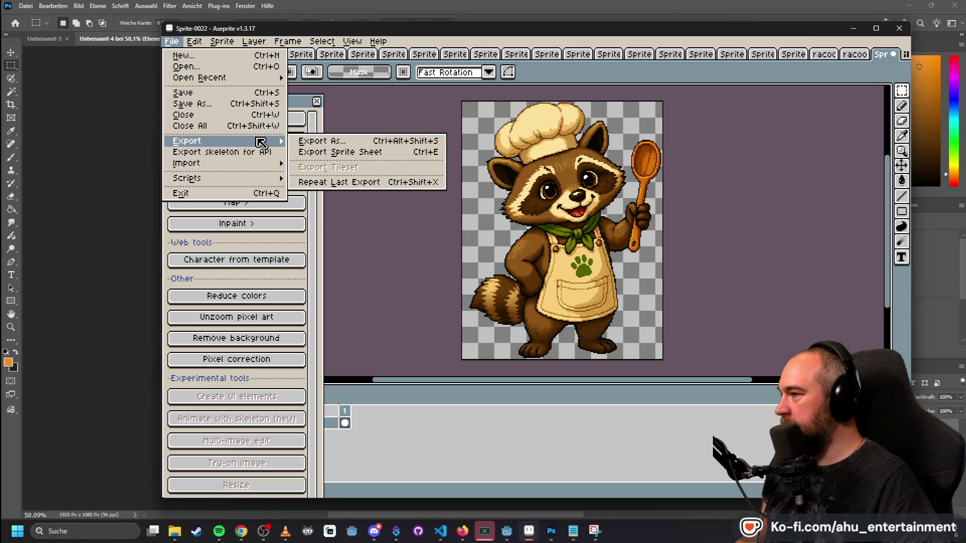
click(315, 141)
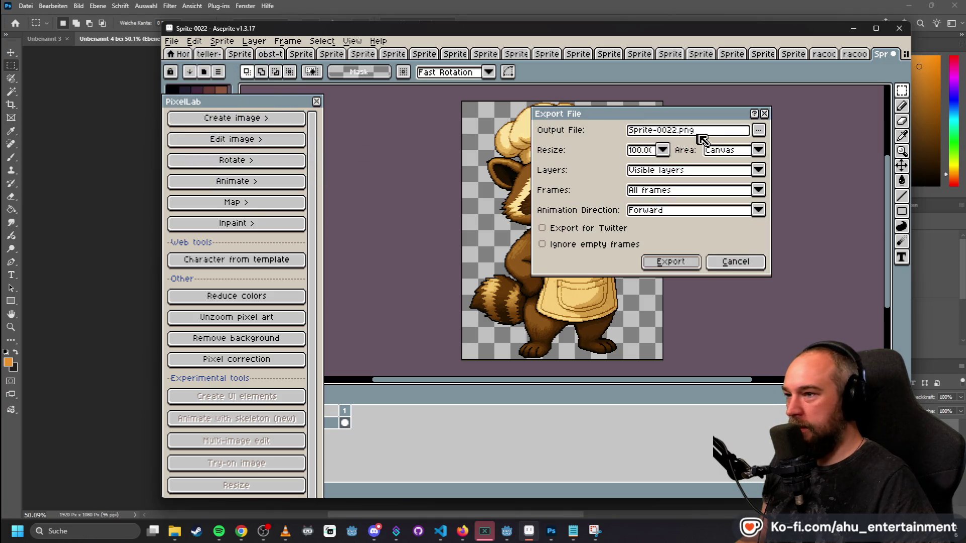
click(758, 129)
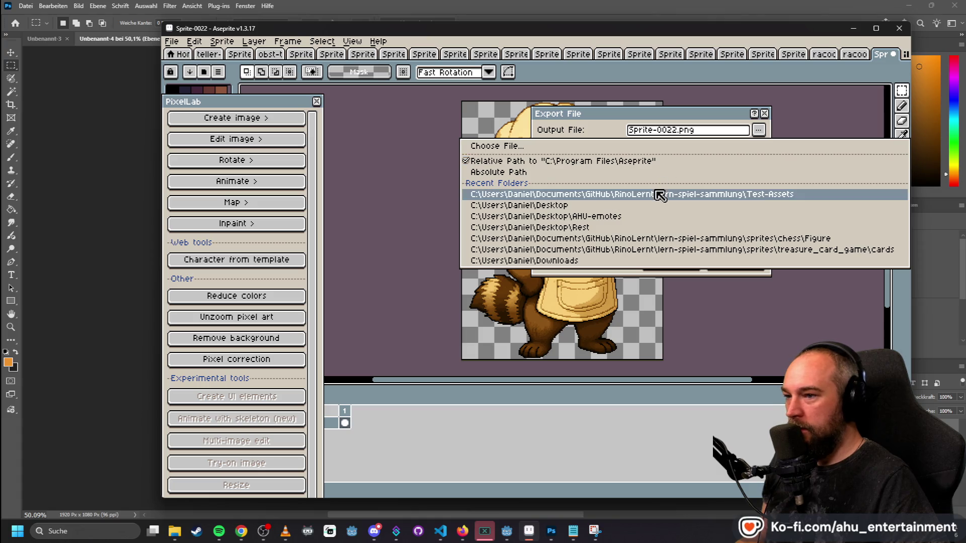
click(660, 195)
drag(674, 130, 594, 137)
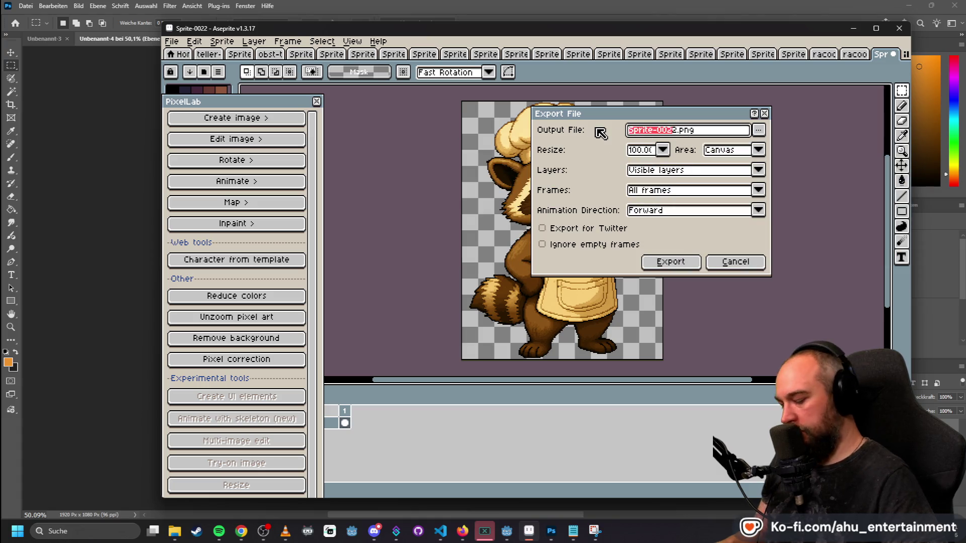
text(racoon-full)
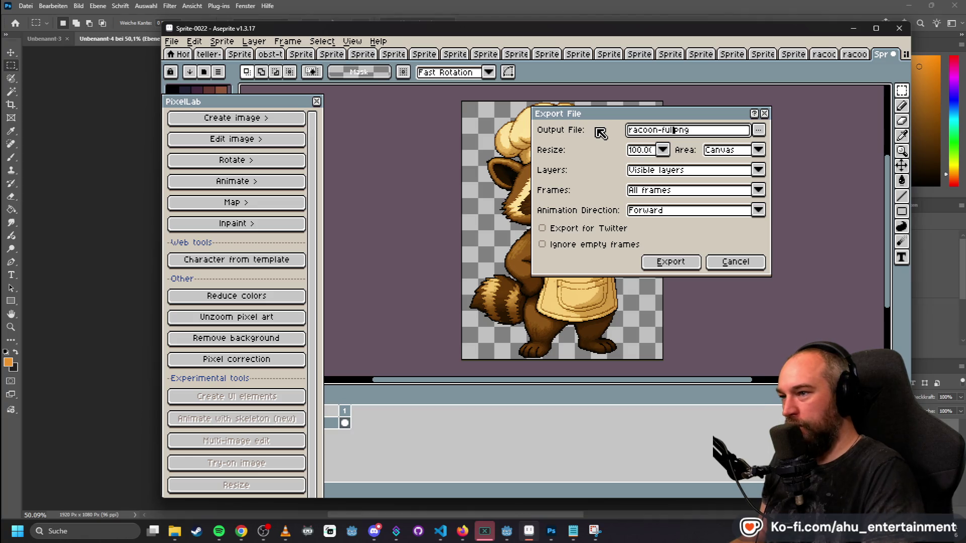
text(-32)
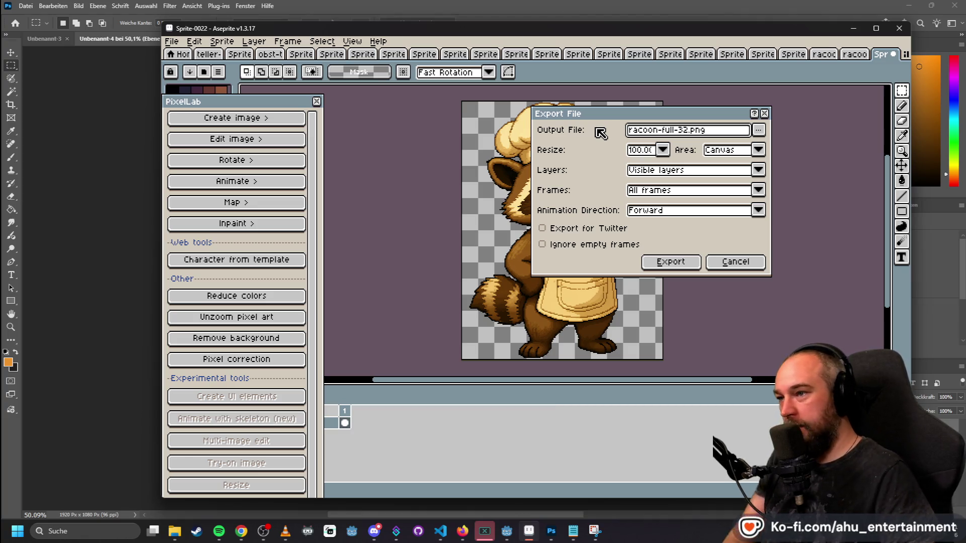
key(Return)
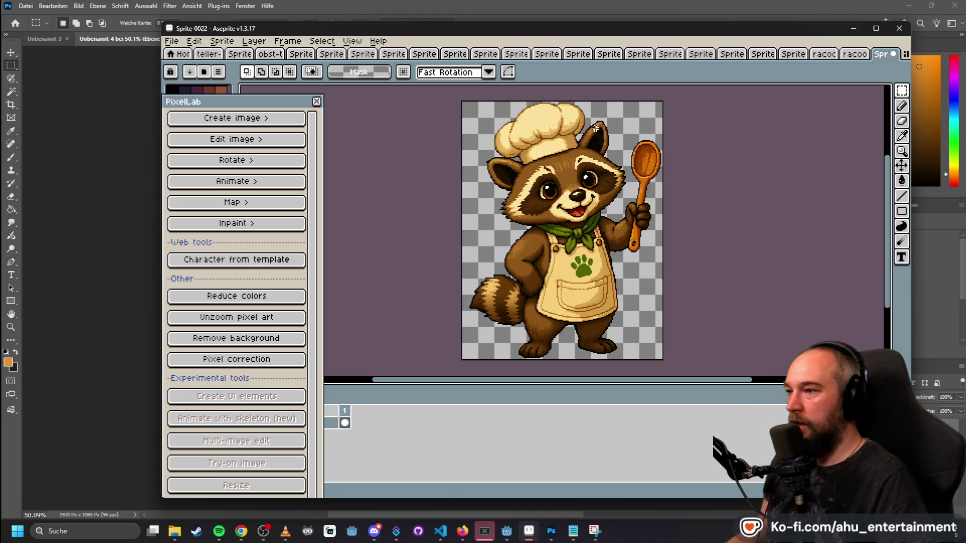
- Generate an 8-frame PixelLab text animation of the raccoon moving its wooden spoon, using the current raccoon as reference
click(252, 181)
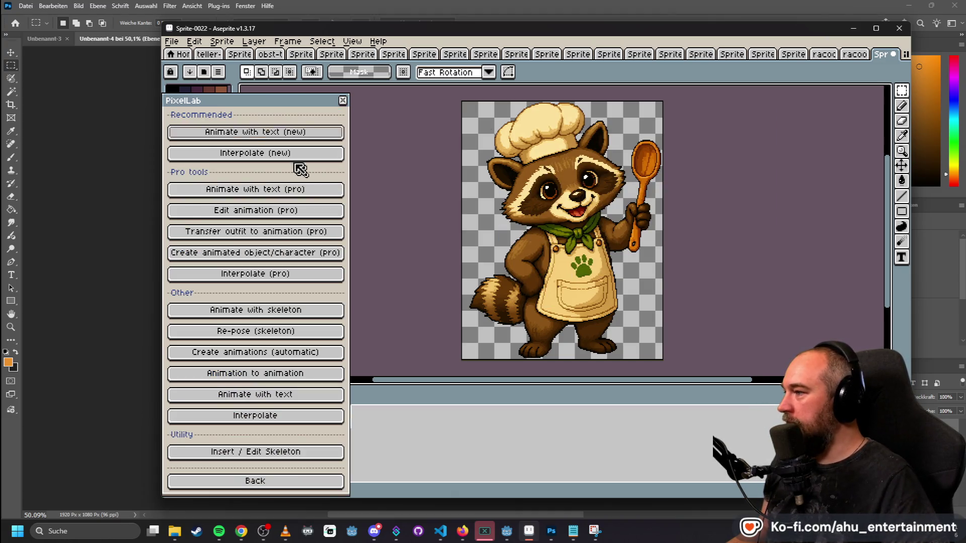
click(295, 133)
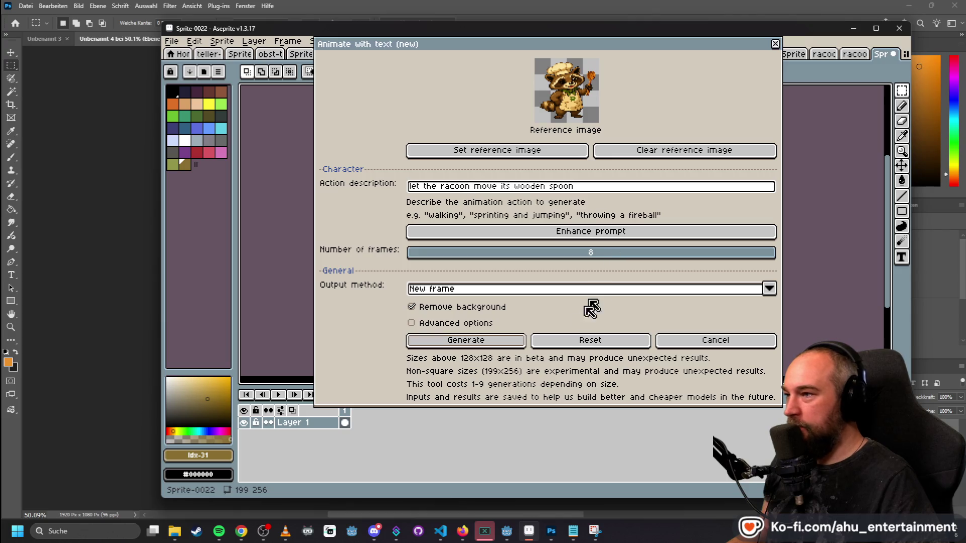
click(478, 345)
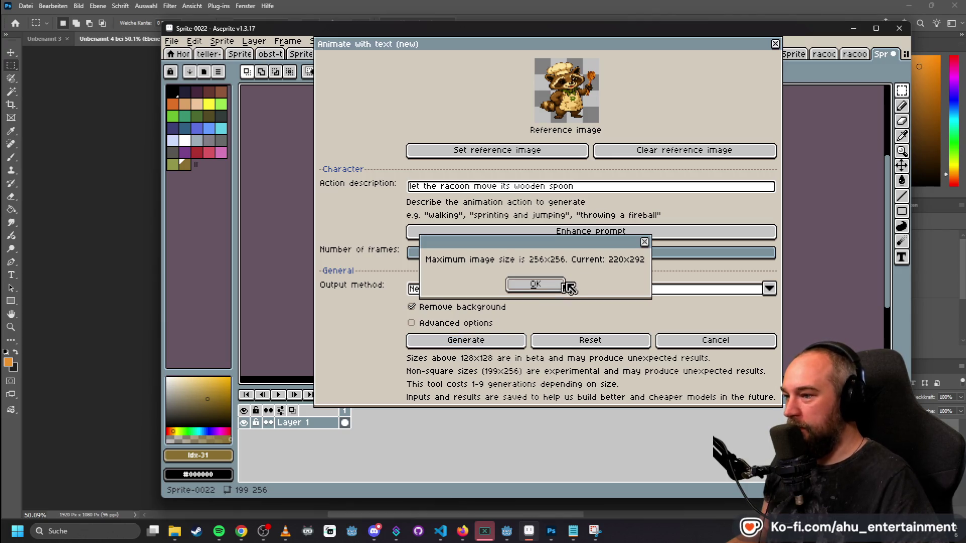
click(535, 285)
click(519, 151)
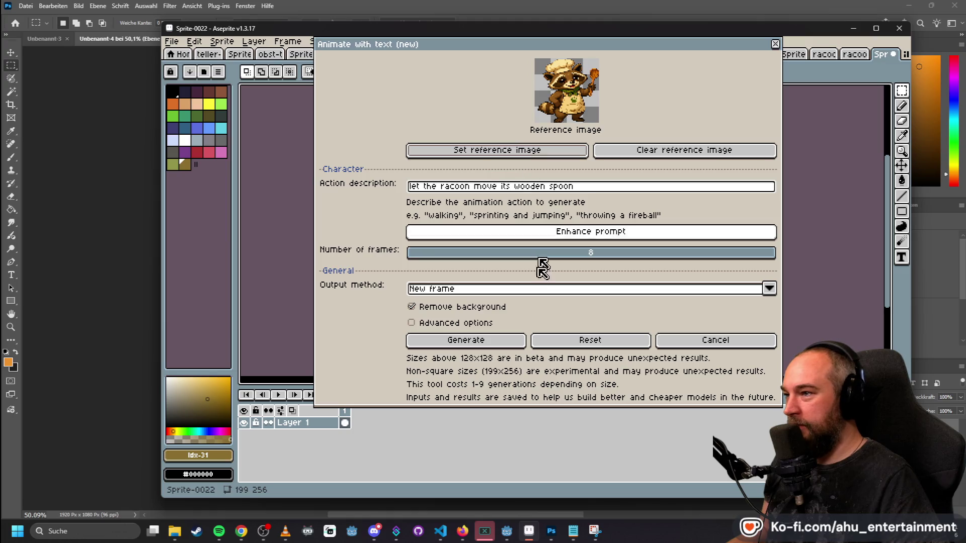
click(489, 340)
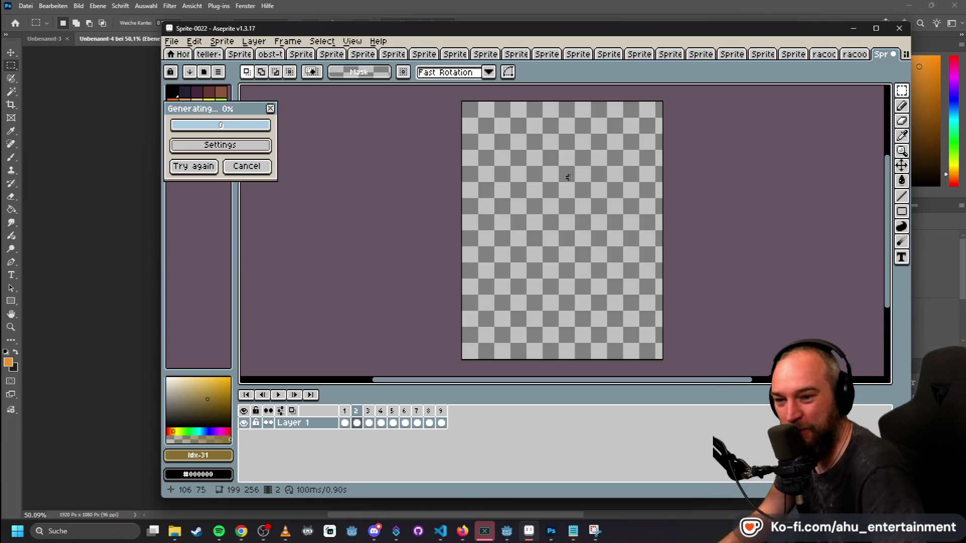
- Wait until the PixelLab spoon animation finishes generating into the nine timeline frames
key(alt+Tab)
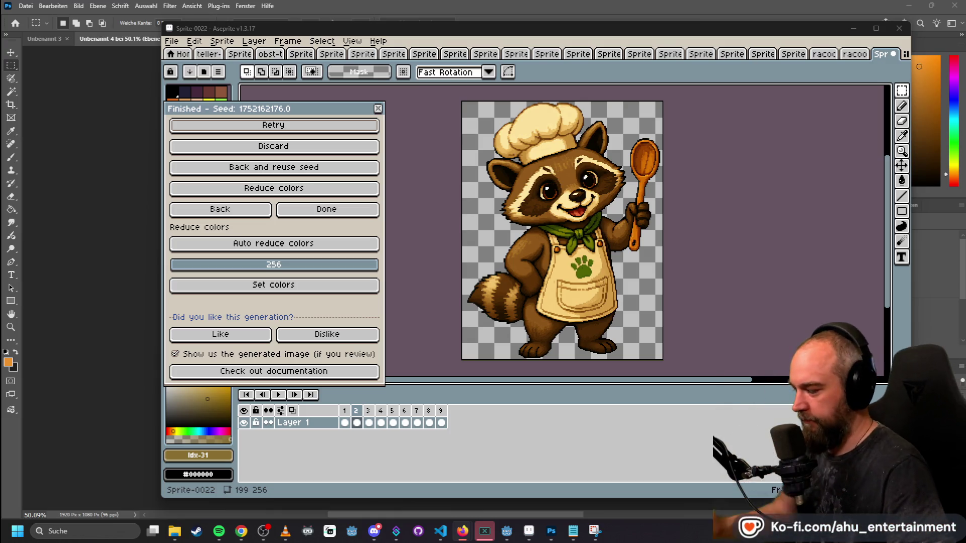
- Play the generated raccoon animation twice, jumping back to frame 1 in between
key(Return)
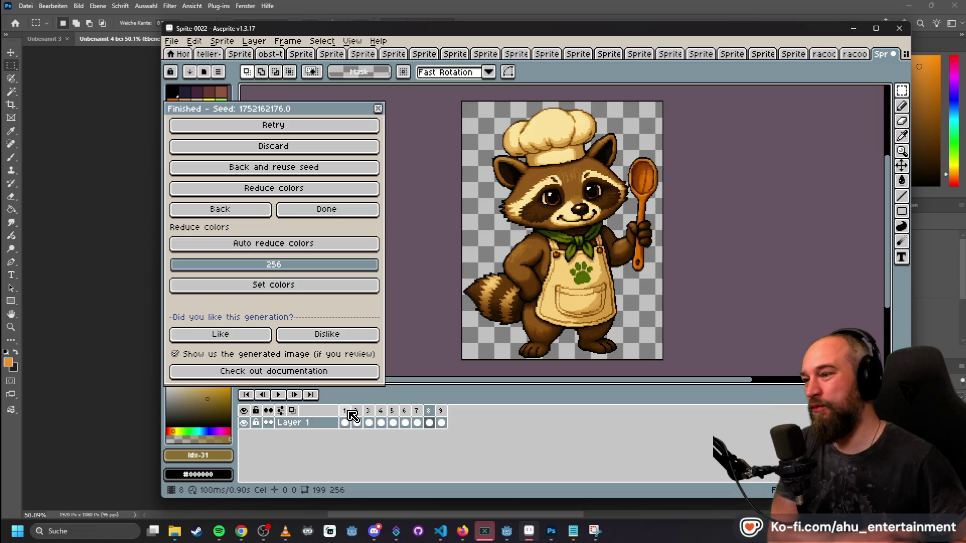
click(351, 412)
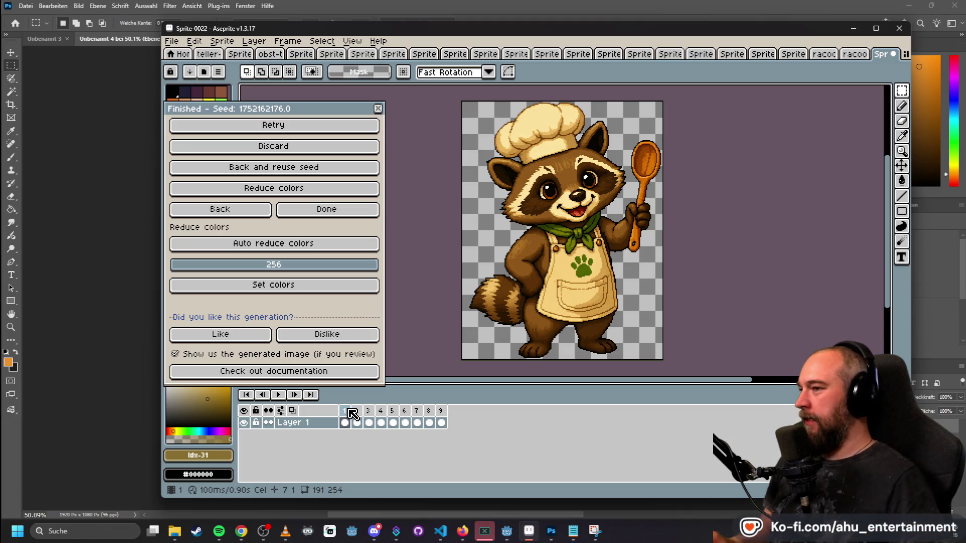
key(Return)
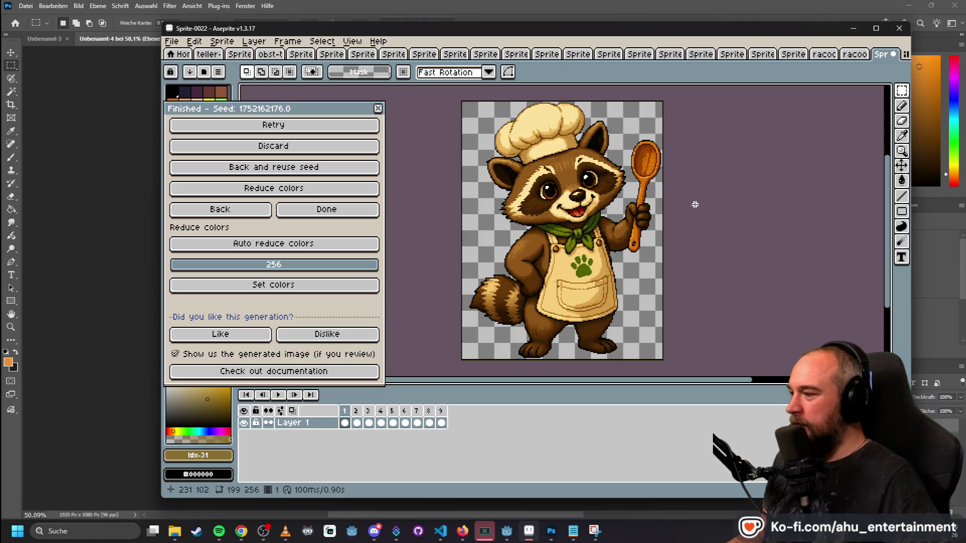
scroll(694, 206, down, 2)
scroll(691, 223, up, 1)
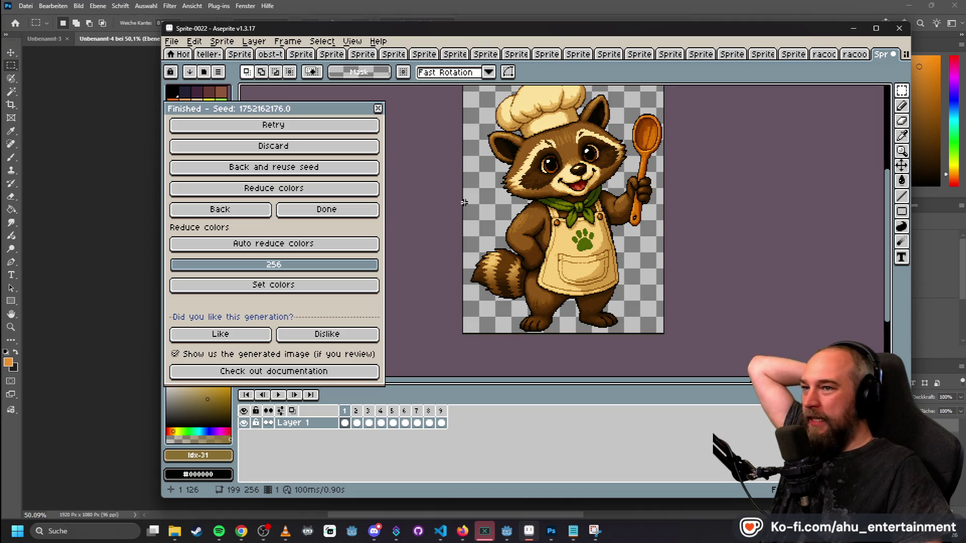
scroll(673, 167, down, 1)
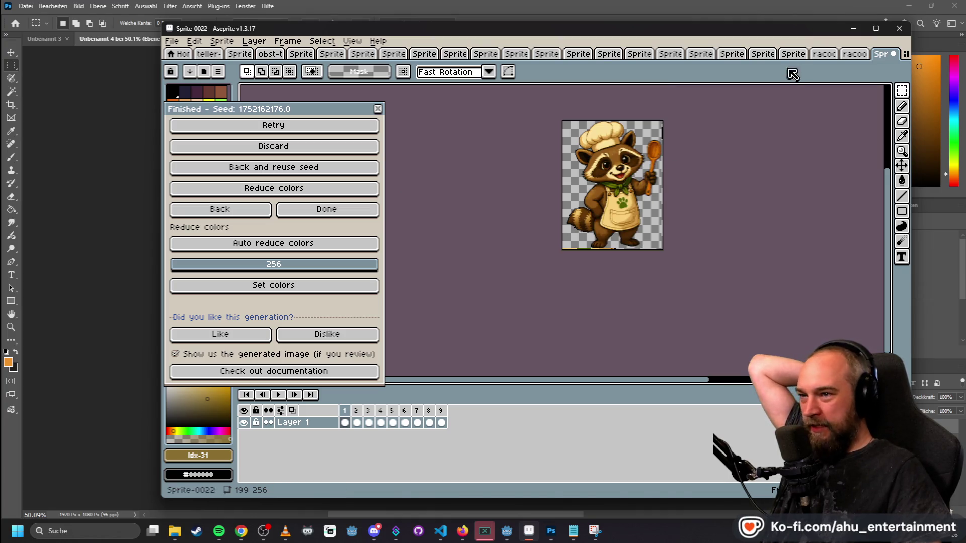
scroll(694, 168, up, 1)
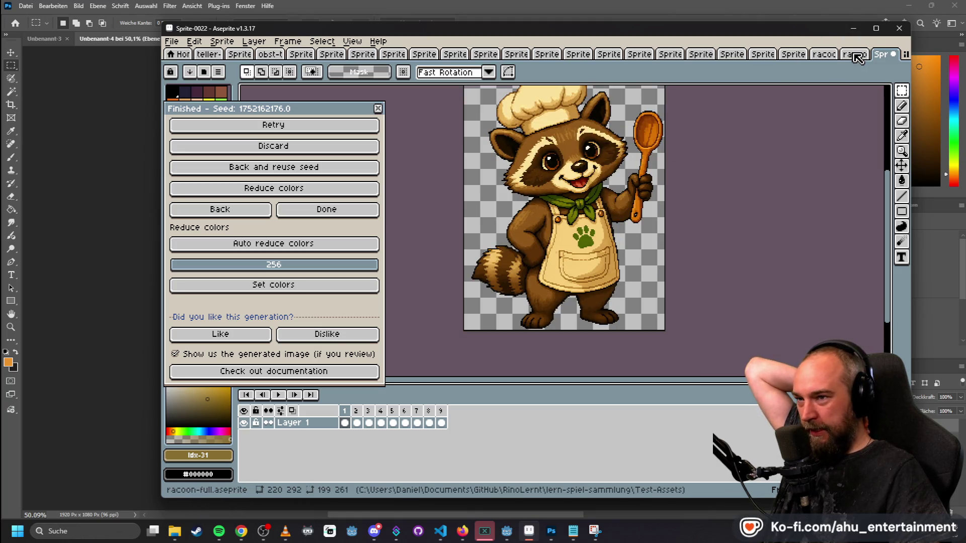
- Compare with racoon.png, switch to racoon-full.aseprite, cancel the transform and close the PixelLab dialog
click(829, 59)
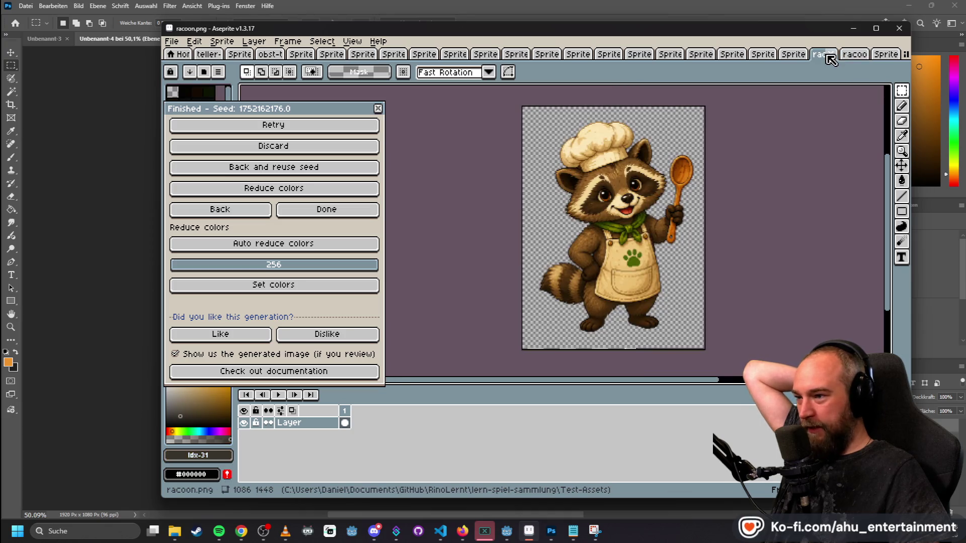
click(848, 54)
key(Escape)
scroll(760, 161, down, 2)
scroll(759, 161, up, 1)
scroll(674, 169, up, 1)
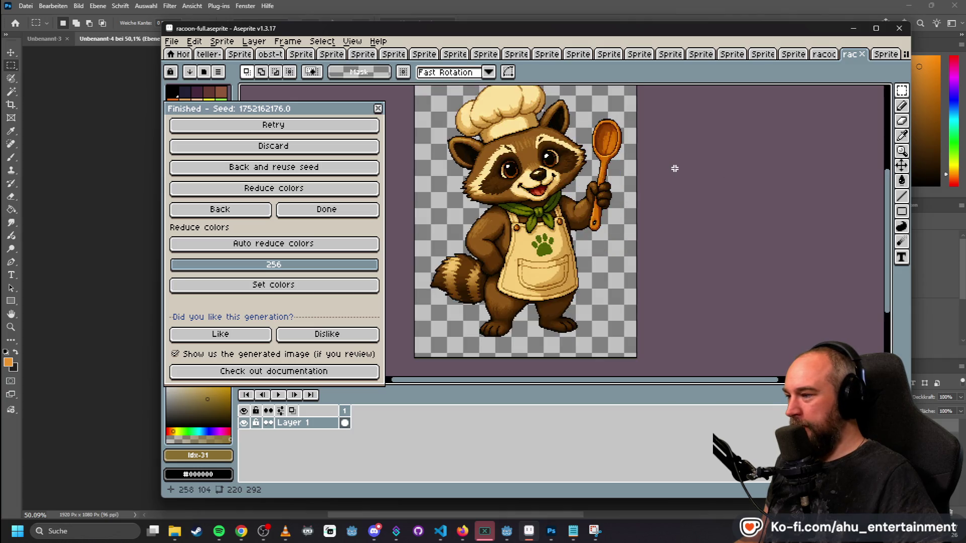
scroll(668, 167, down, 2)
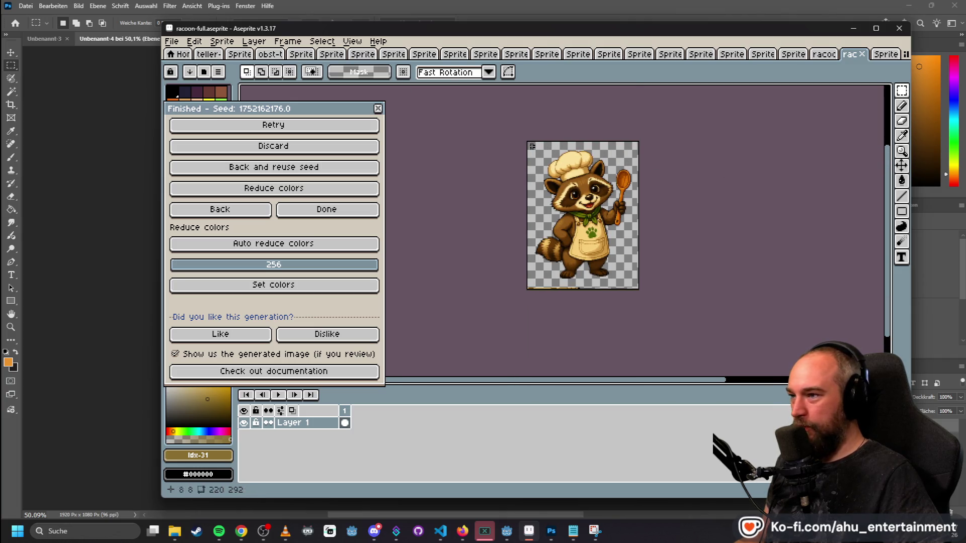
click(378, 109)
scroll(604, 201, up, 1)
scroll(733, 194, down, 1)
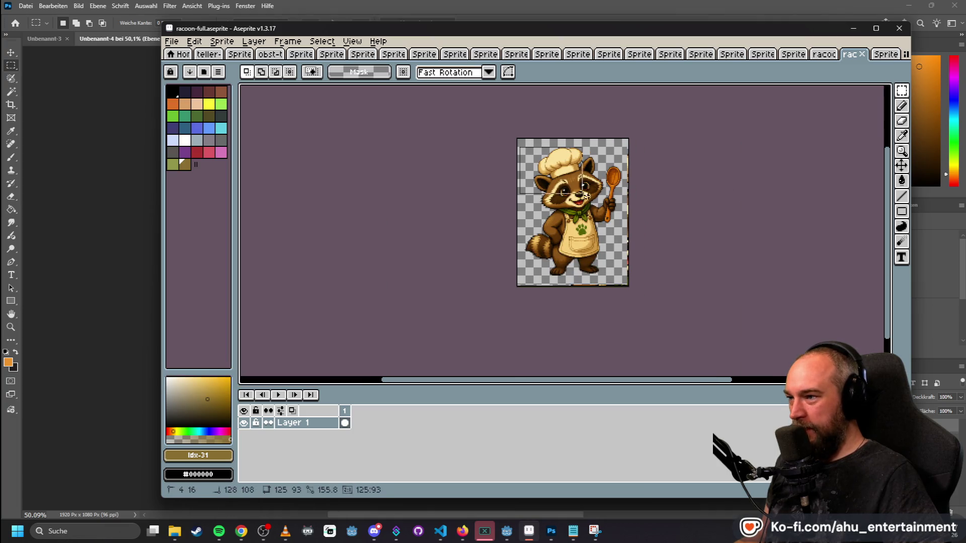
- Select the whole raccoon canvas in the Sprite-0022 animation
mouse_move(520, 145)
mouse_down()
mouse_move(606, 280)
mouse_move(630, 280)
mouse_move(622, 277)
mouse_up()
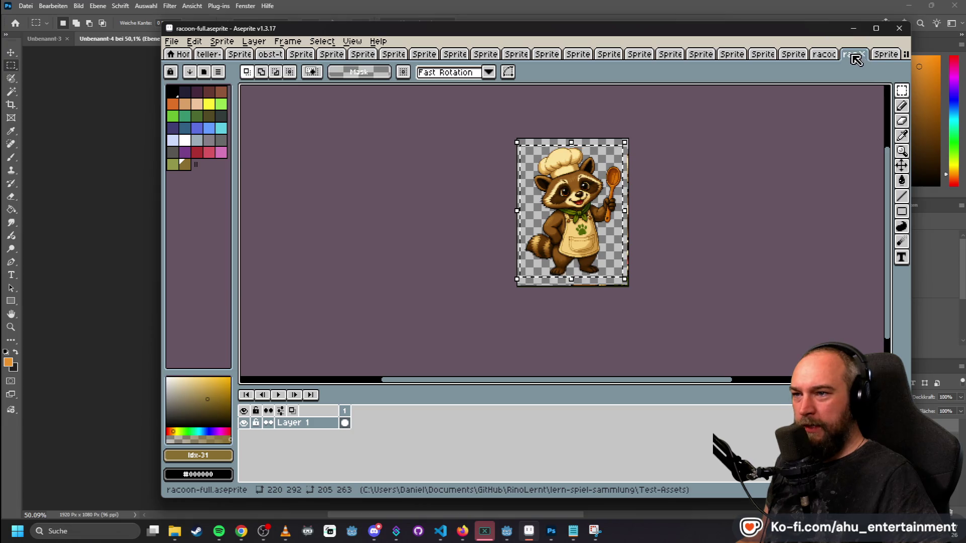
click(867, 57)
scroll(772, 221, down, 2)
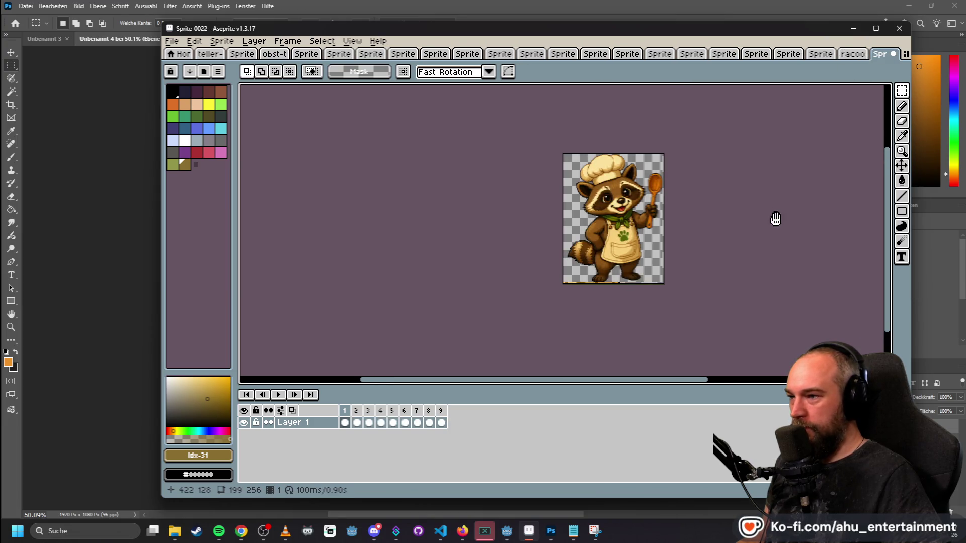
scroll(708, 260, up, 1)
scroll(710, 239, down, 1)
scroll(702, 234, up, 1)
scroll(701, 234, down, 1)
key(ctrl+a)
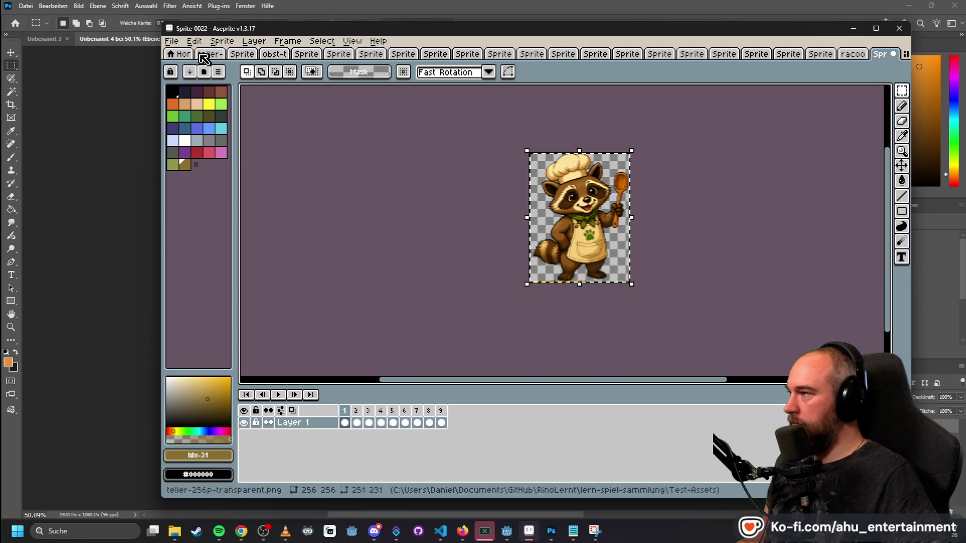
- Start a new sprite, with the New Sprite dialog at 199×256
click(172, 41)
click(177, 56)
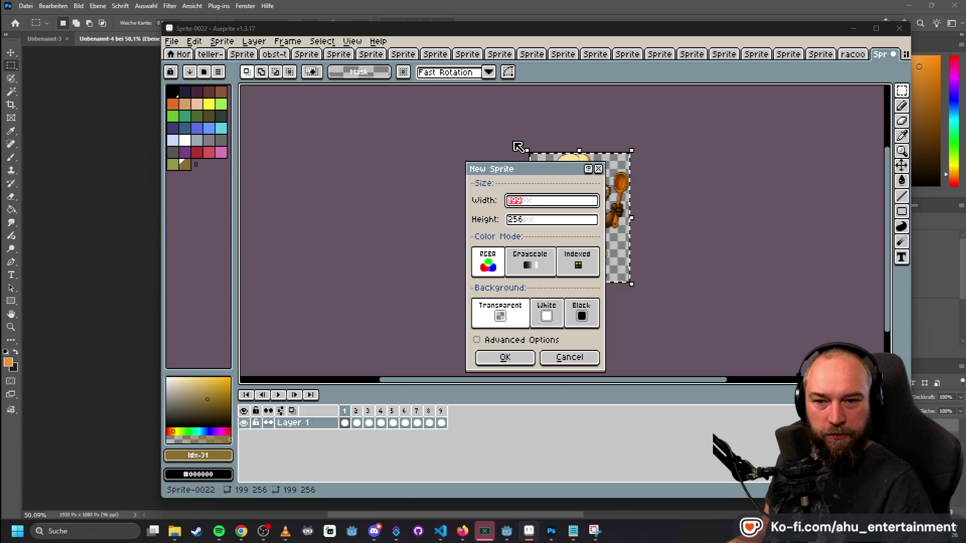
key(alt+Tab)
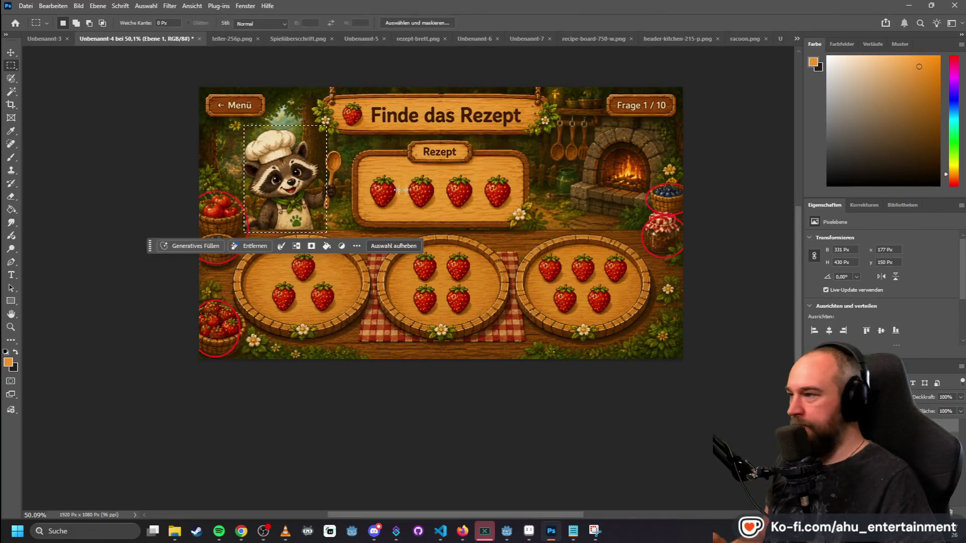
- In the Photoshop mockup, draw a roughly 397×402 px rectangular selection around the chef raccoon
click(345, 154)
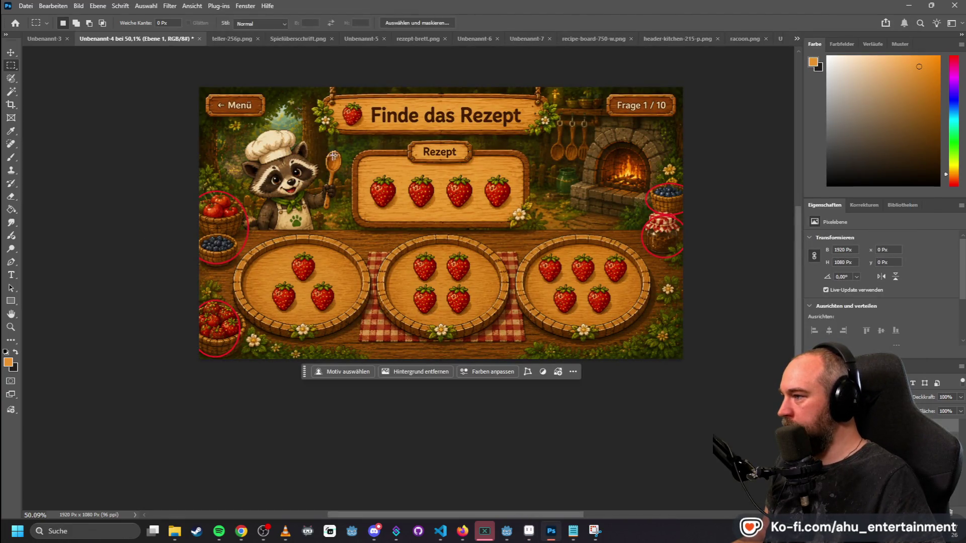
mouse_move(241, 131)
mouse_down()
mouse_move(337, 202)
mouse_move(340, 231)
mouse_up()
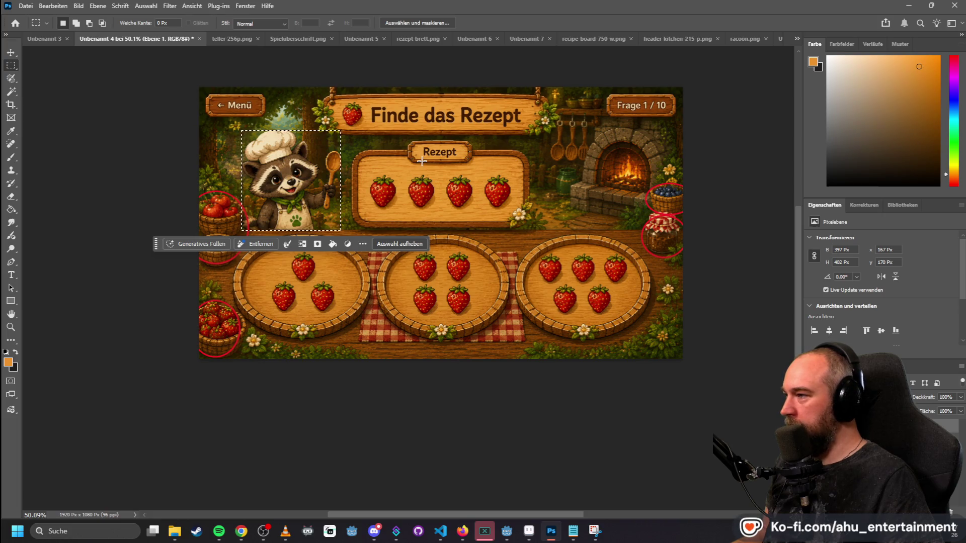
key(alt+Tab)
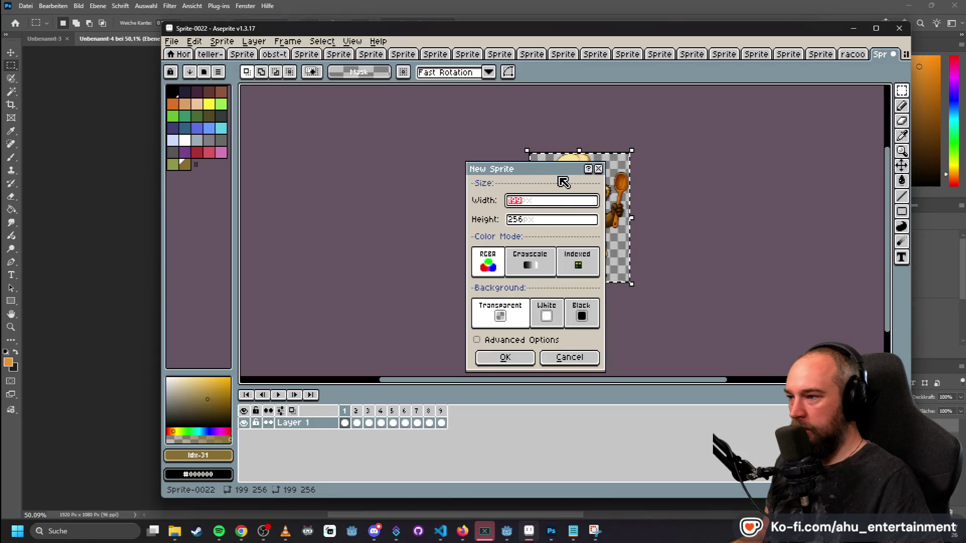
- Create a new 340×380 sprite, Sprite-0023, and paste the 199×256 raccoon into it
click(523, 221)
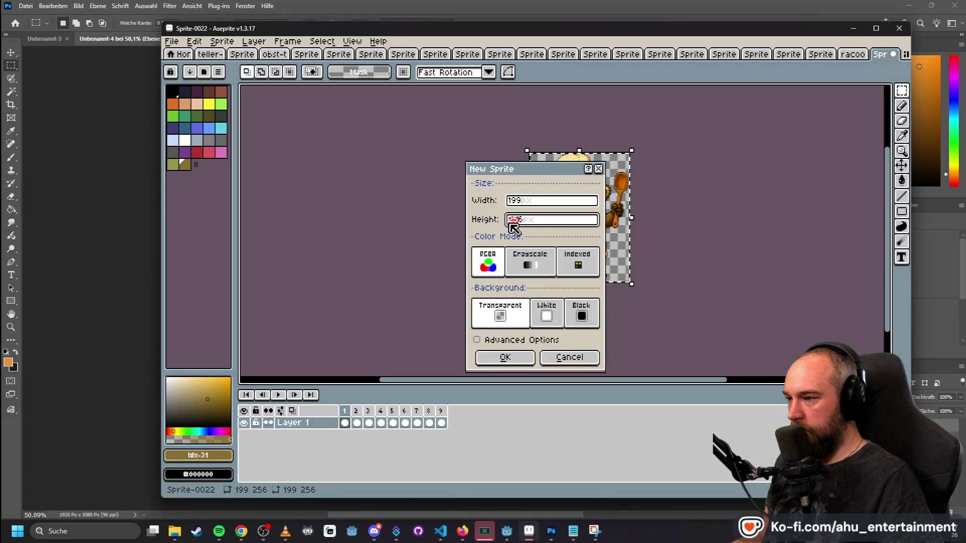
drag(526, 220, 508, 219)
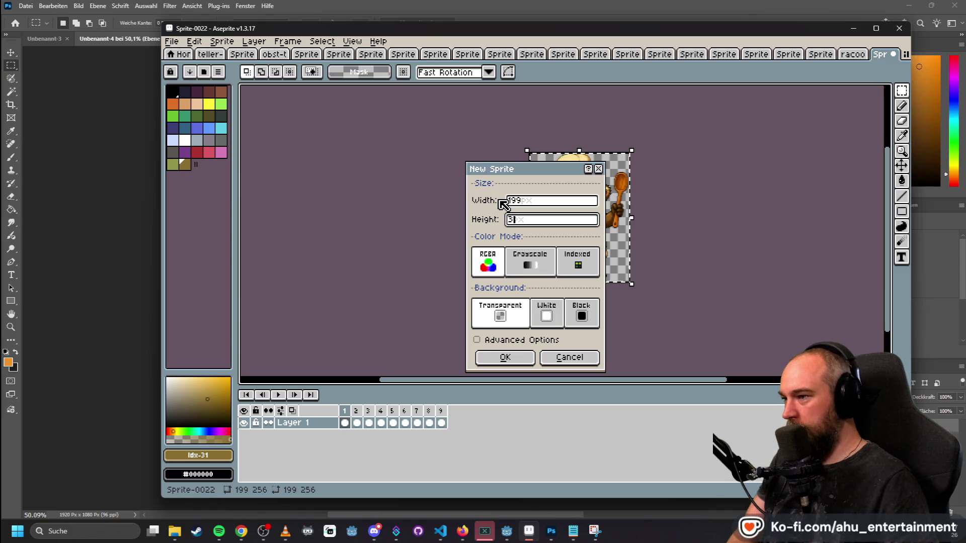
key(BackSpace)
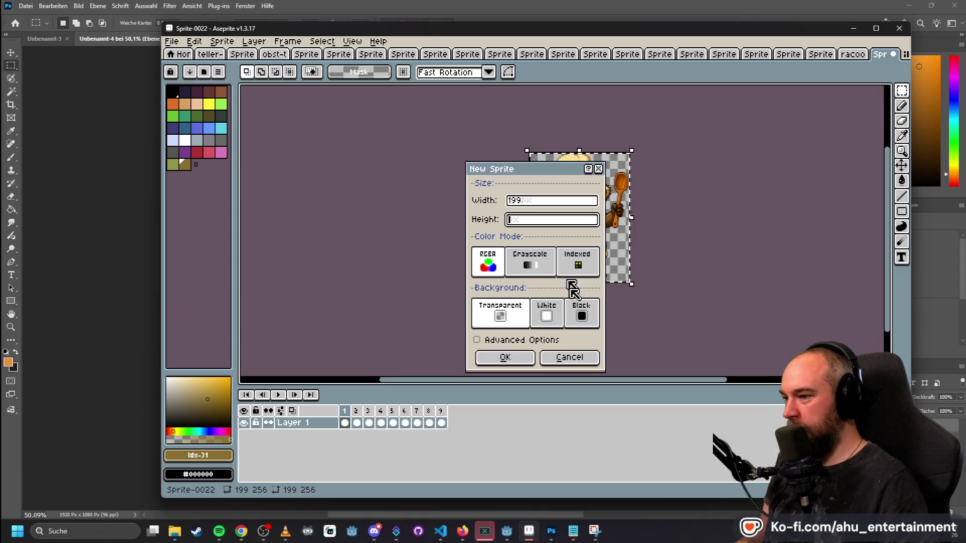
click(569, 357)
click(181, 44)
click(183, 55)
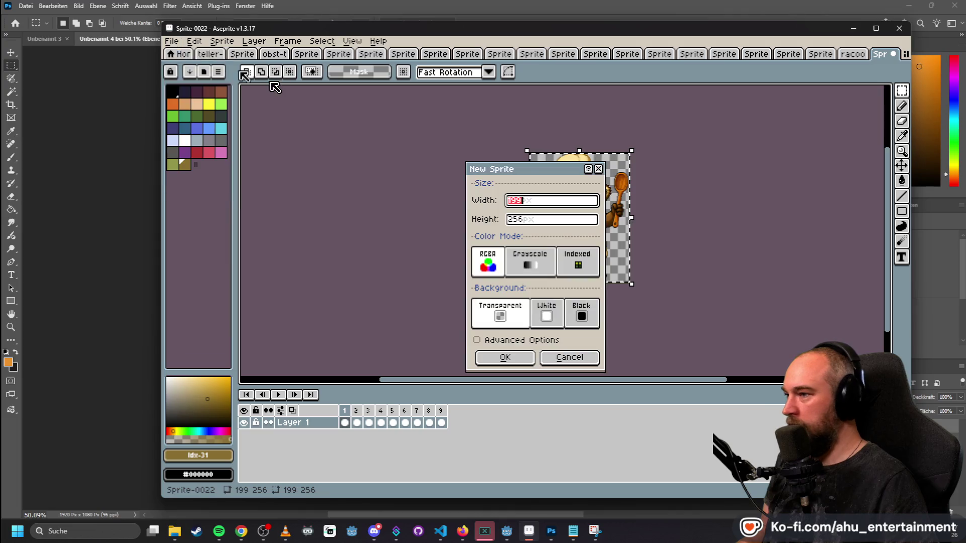
click(524, 223)
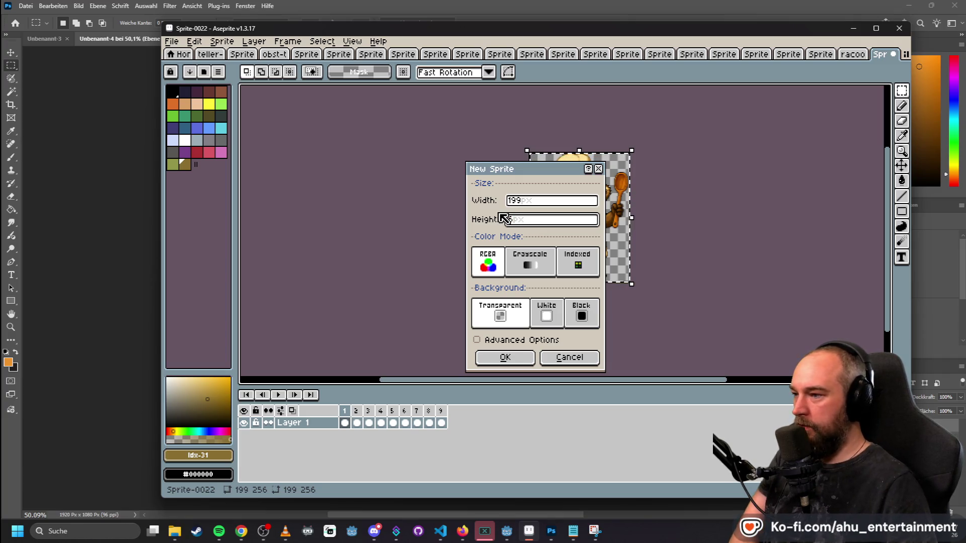
text(0)
click(512, 203)
text(340)
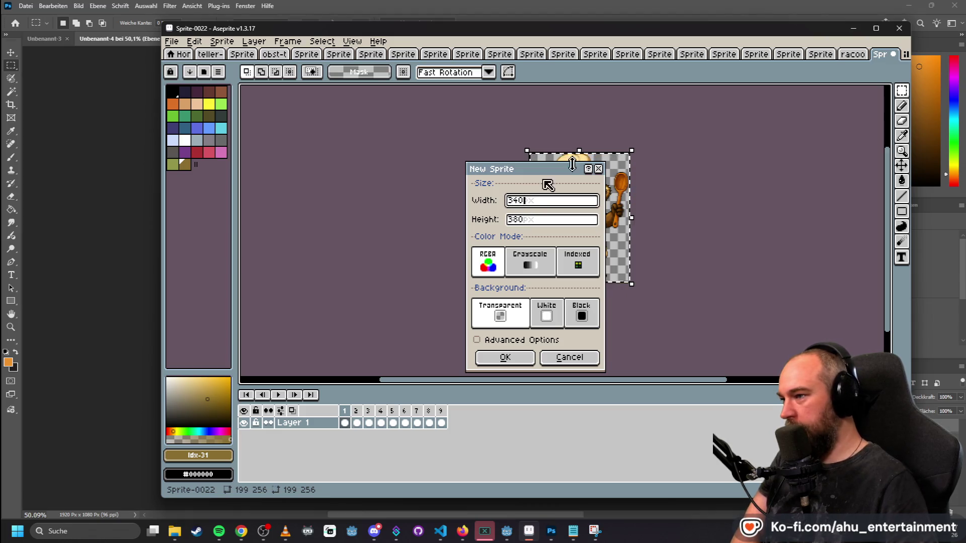
key(Return)
key(ctrl+v)
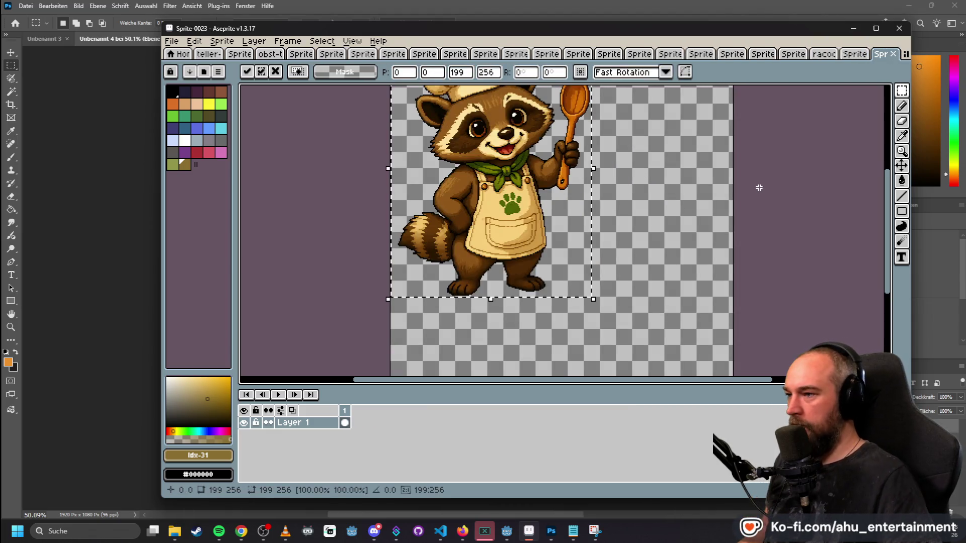
- Scale the pasted raccoon up and shift it left, then undo that oversized attempt
scroll(757, 188, down, 3)
scroll(759, 188, up, 1)
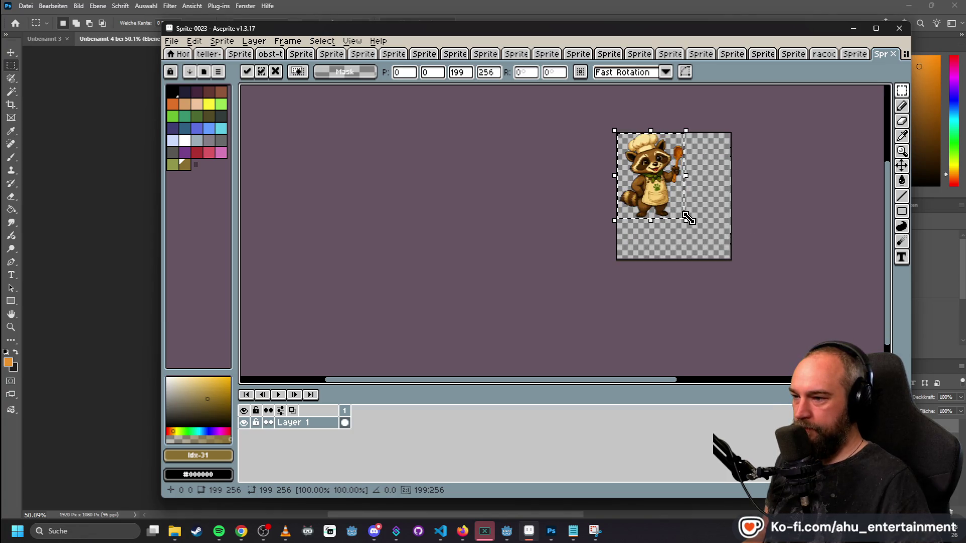
mouse_move(688, 217)
mouse_down()
mouse_move(733, 280)
mouse_move(770, 308)
mouse_move(761, 317)
mouse_move(754, 304)
mouse_up()
drag(687, 248, 669, 247)
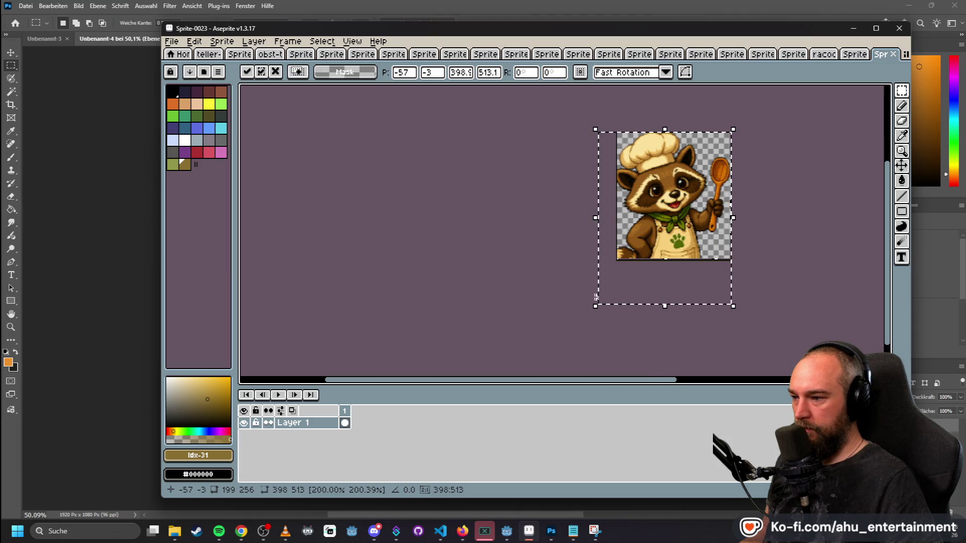
key(Return)
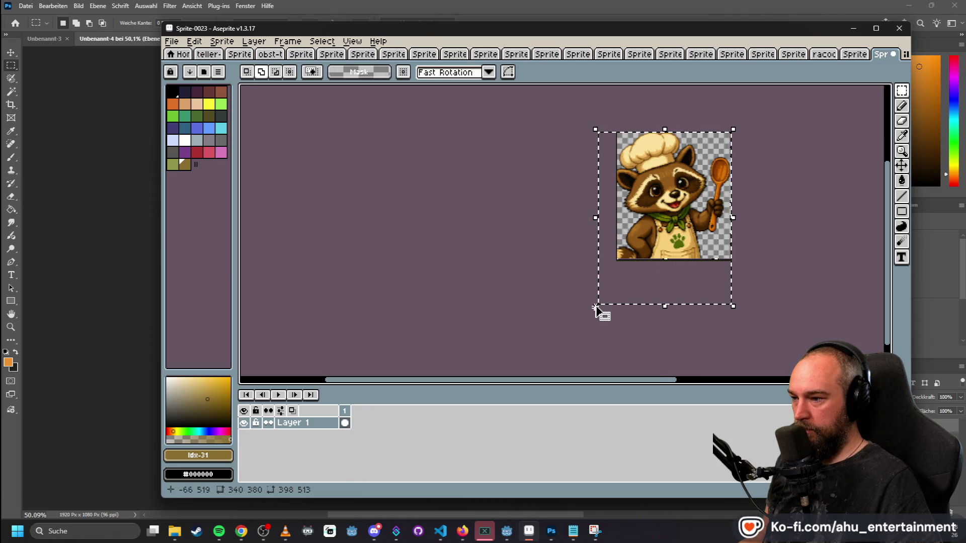
mouse_move(595, 305)
mouse_down()
mouse_move(614, 306)
mouse_move(594, 307)
mouse_move(606, 292)
mouse_up()
key(Escape)
click(795, 249)
key(ctrl+z)
key(ctrl+z)
key(ctrl+z)
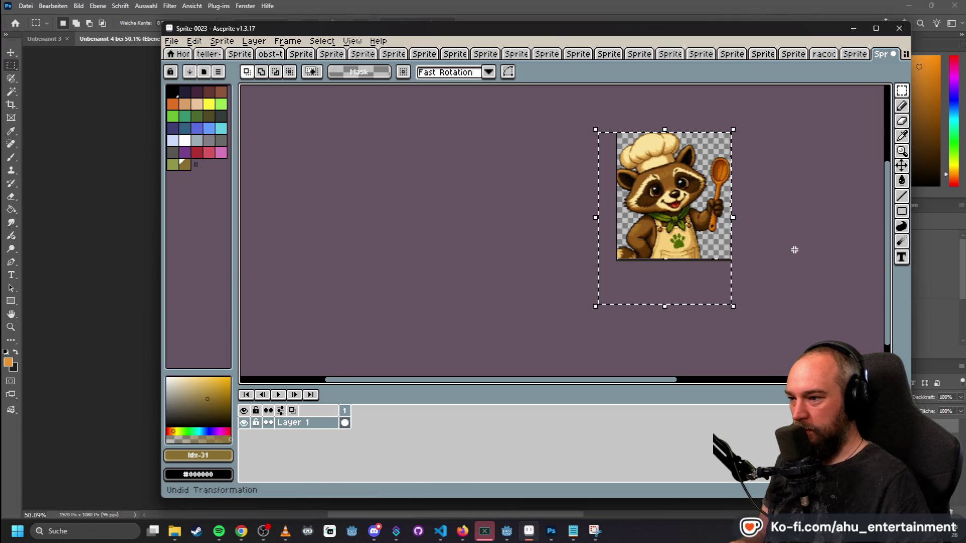
key(ctrl+z)
- Paste the raccoon again and scale it up to fit the canvas
key(ctrl+v)
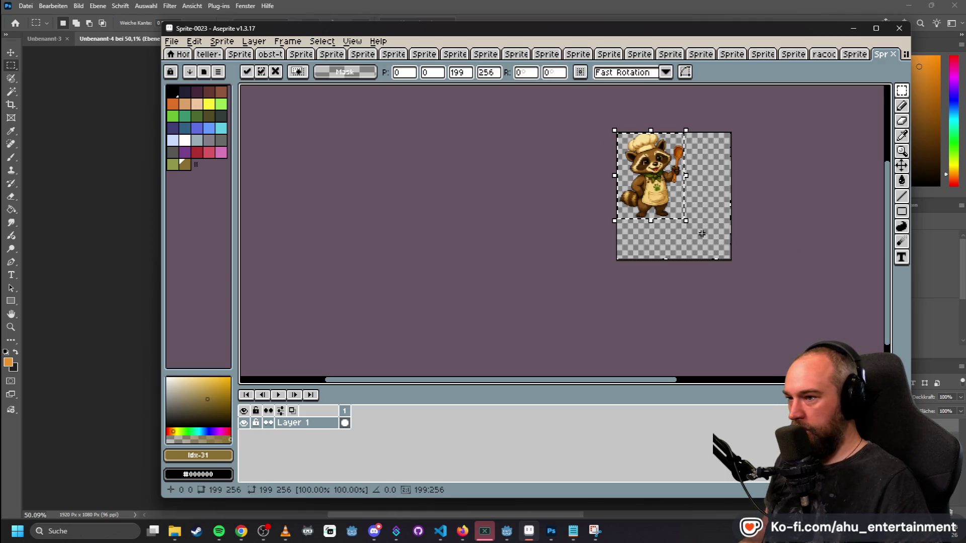
drag(687, 226, 741, 300)
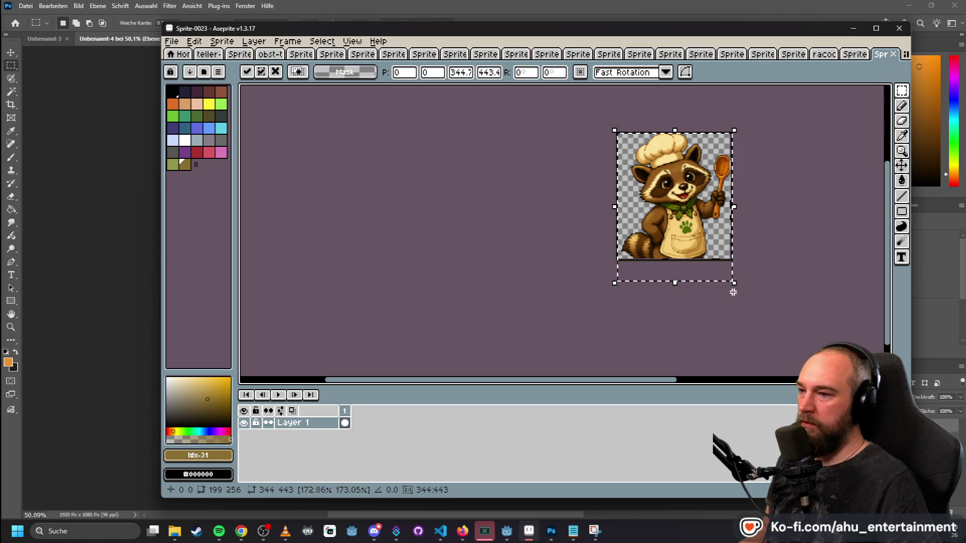
click(524, 189)
scroll(778, 231, up, 2)
scroll(771, 196, down, 1)
mouse_move(772, 196)
mouse_down()
mouse_move(783, 218)
mouse_move(769, 218)
mouse_up()
scroll(736, 153, up, 3)
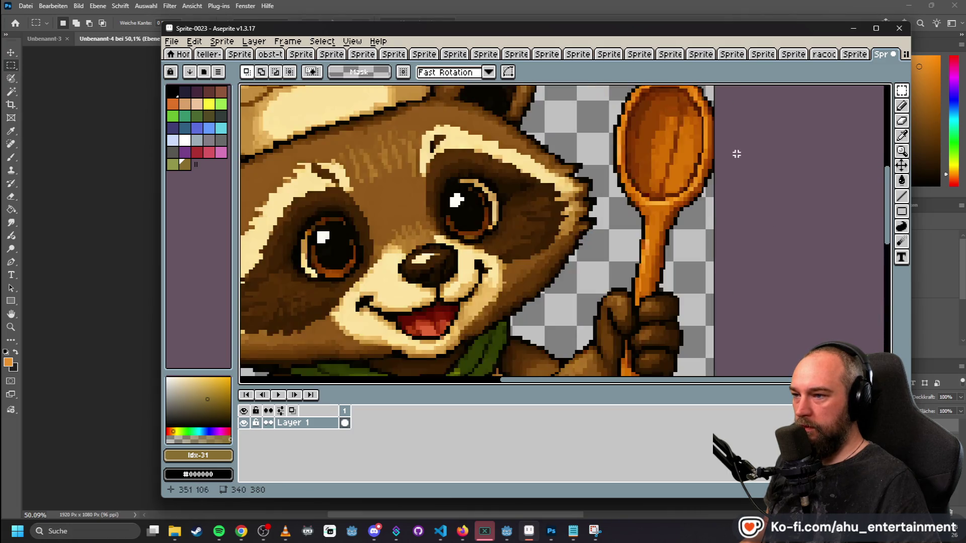
scroll(737, 160, down, 4)
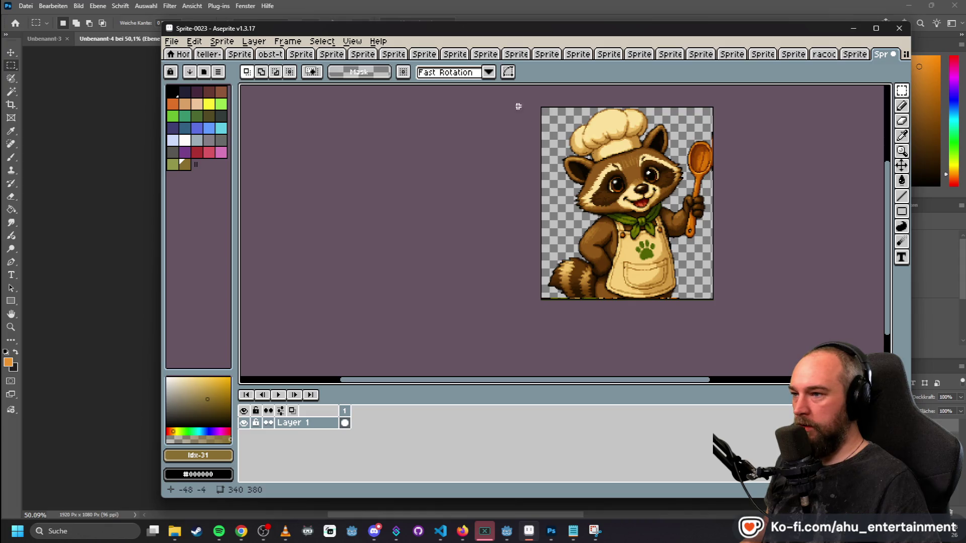
- Clear the canvas, re-paste, and scale the raccoon to about 170% (≈339×436), nudged lower
key(ctrl+a)
key(Delete)
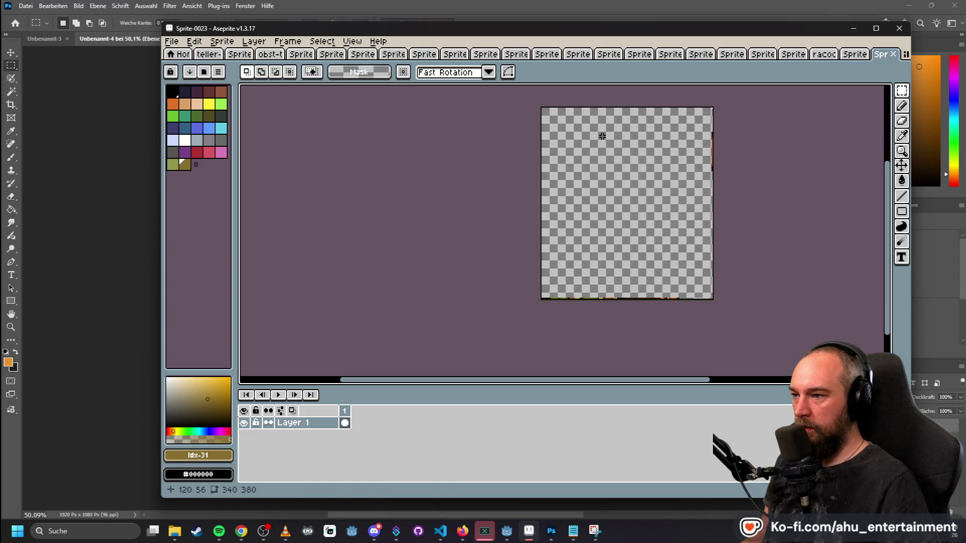
key(ctrl+v)
drag(643, 239, 715, 334)
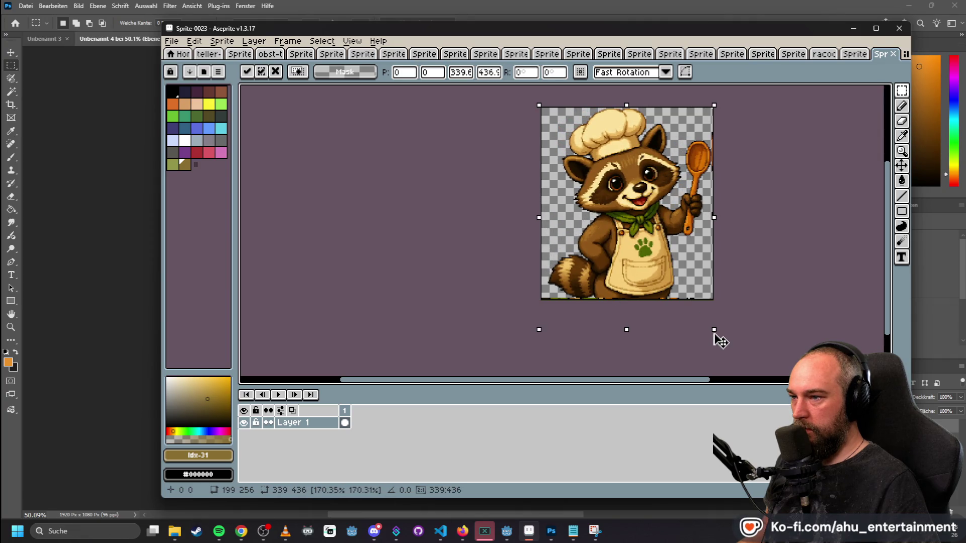
key(Down)
key(Down)
key(Down)
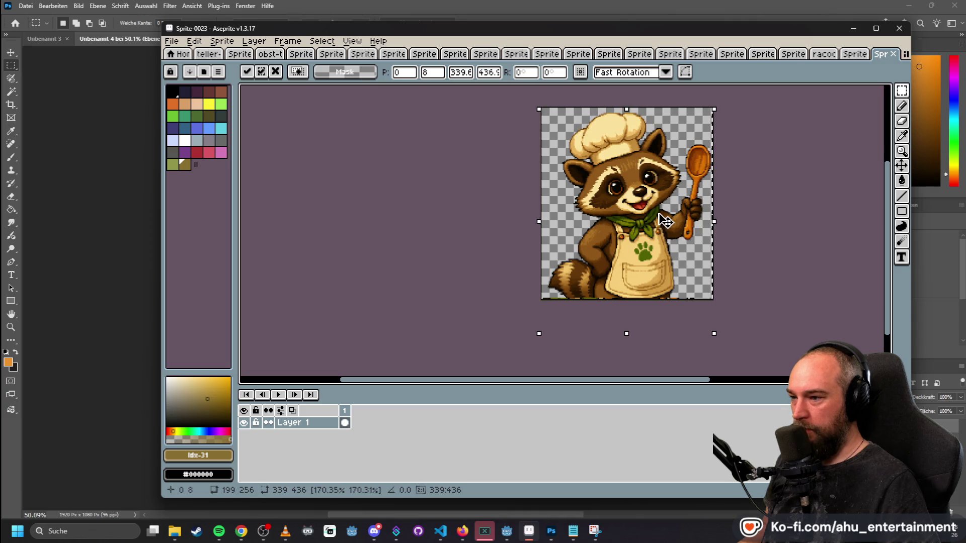
drag(659, 214, 658, 213)
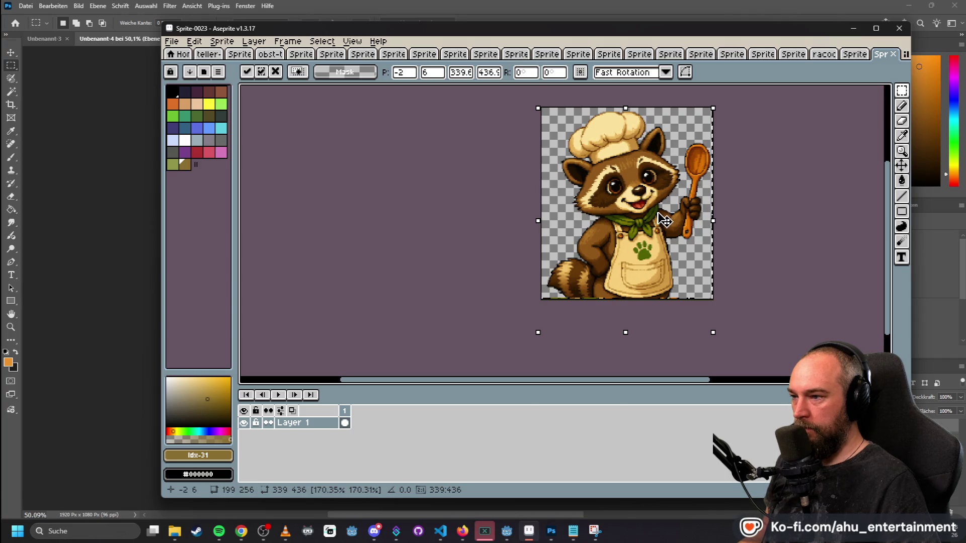
key(Return)
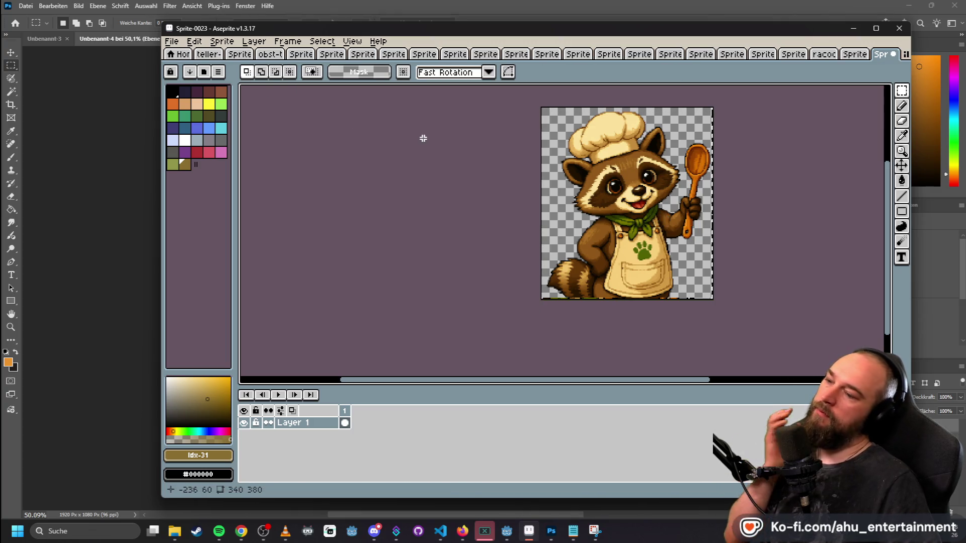
scroll(646, 222, up, 5)
scroll(646, 222, down, 5)
scroll(646, 222, up, 1)
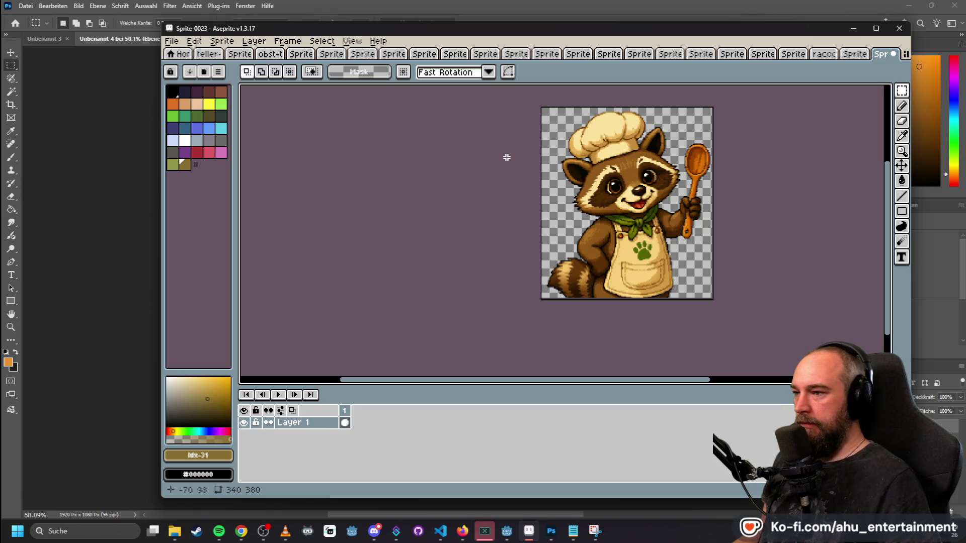
- Select all nine Sprite-0022 frames, create a blank 340×380 Sprite-0024, and undo the pasted frames
click(854, 55)
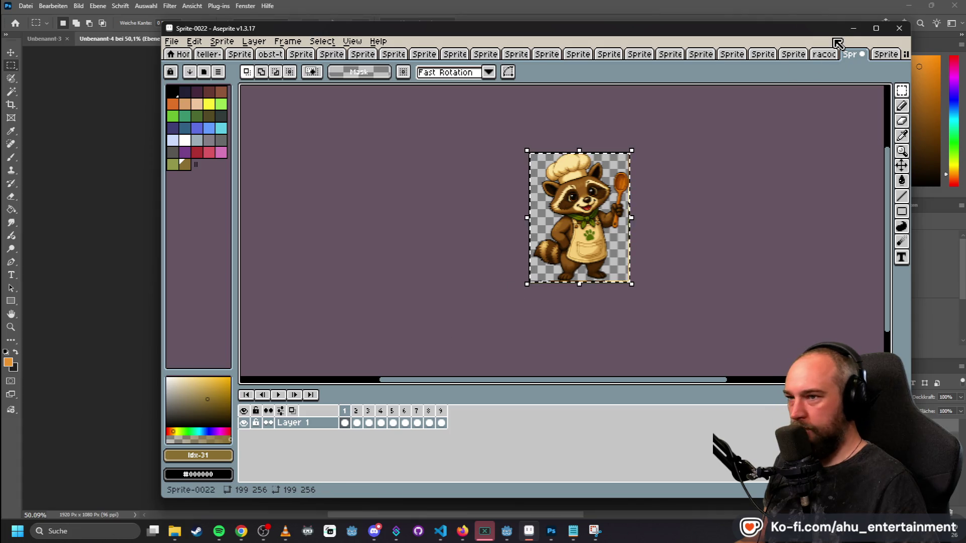
key(ctrl+d)
shift+click(441, 411)
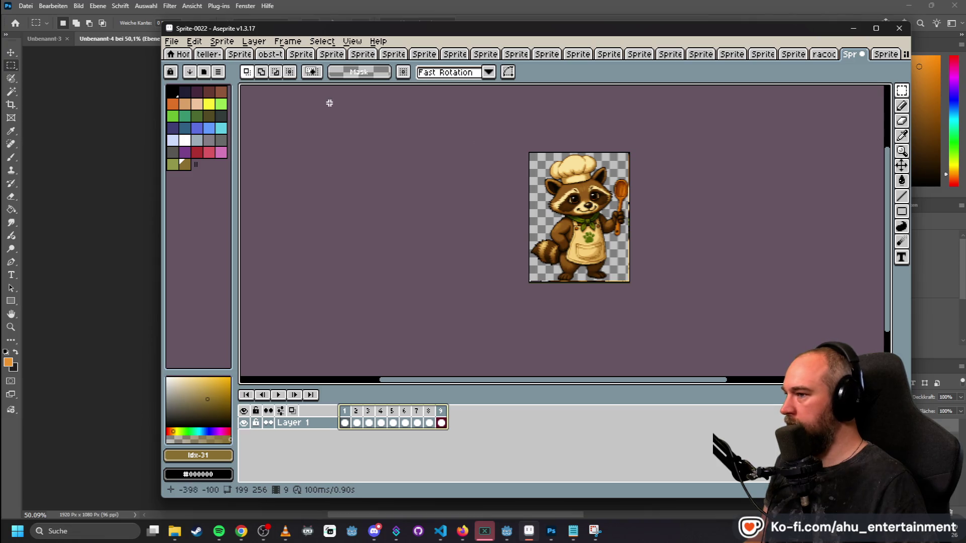
click(172, 41)
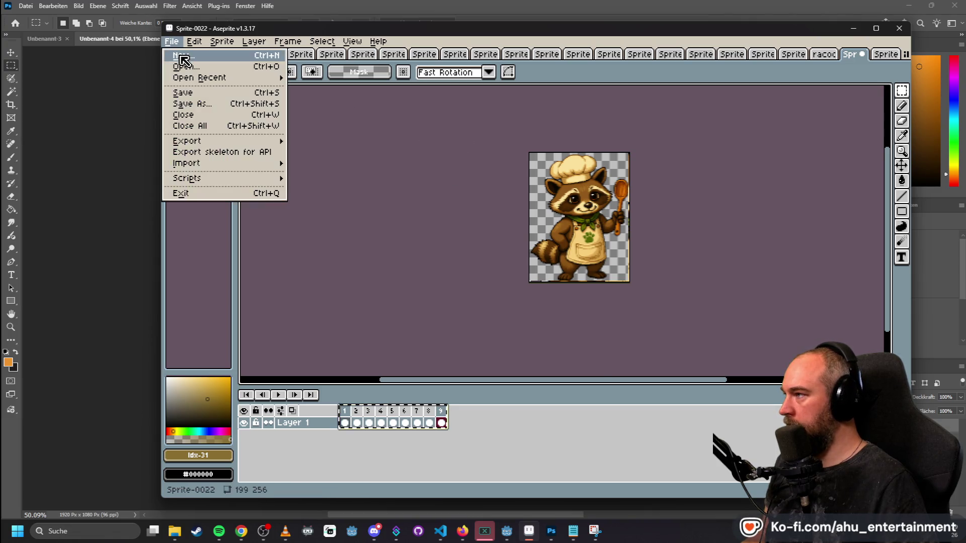
click(182, 60)
click(505, 358)
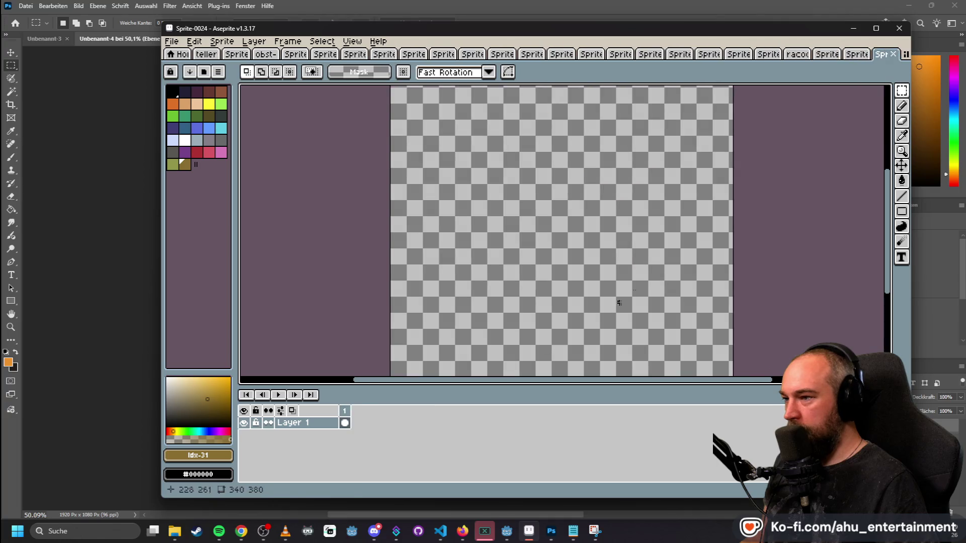
key(ctrl+v)
scroll(728, 224, down, 3)
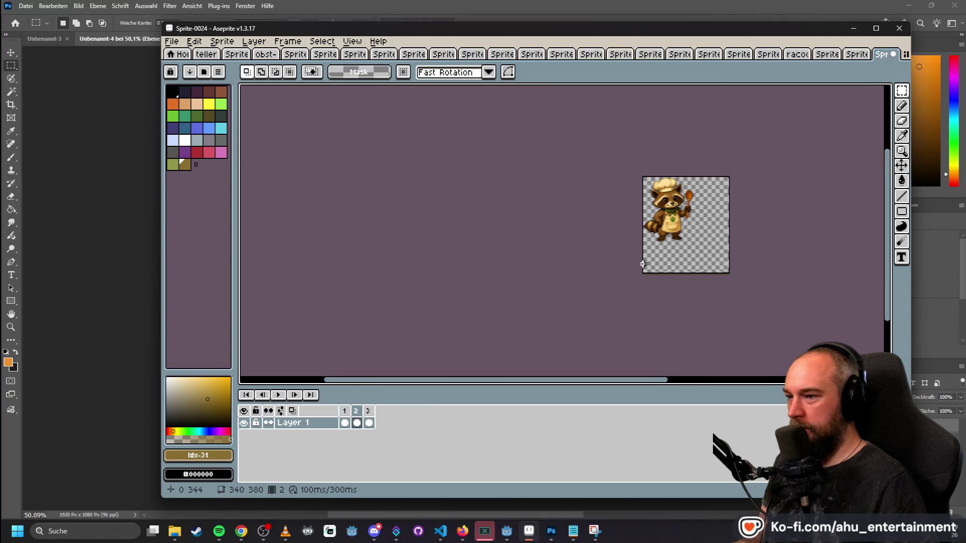
key(ctrl+z)
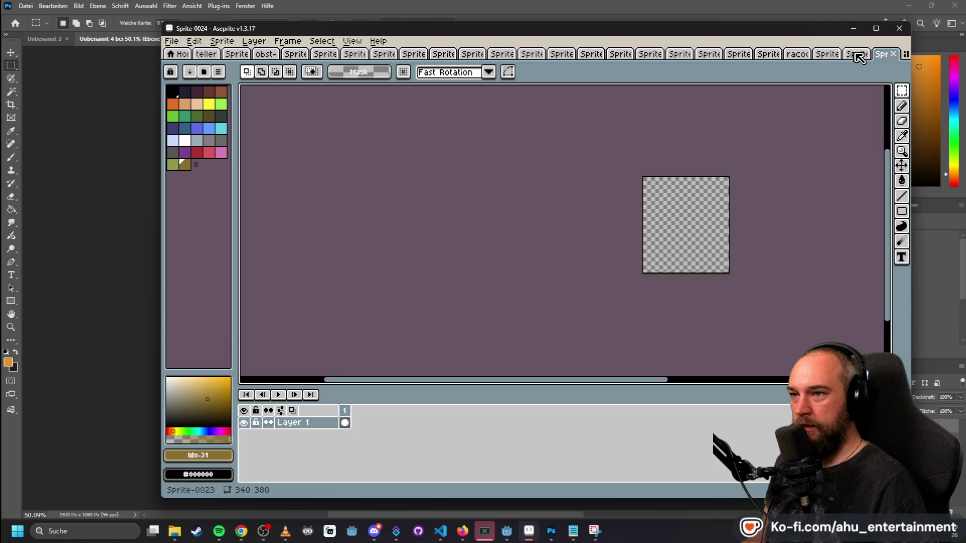
- Export Sprite-0023's enlarged raccoon as racoon-top-body.png
click(858, 55)
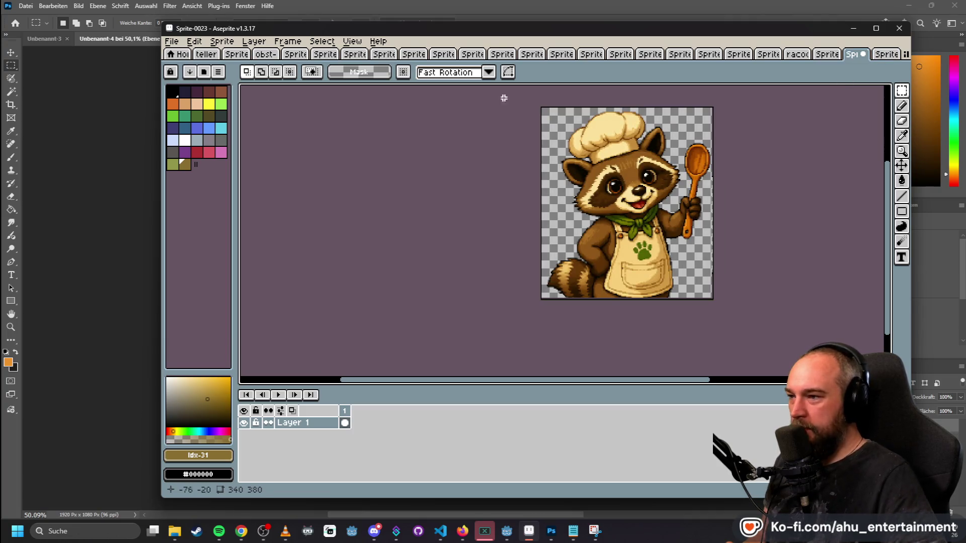
click(172, 41)
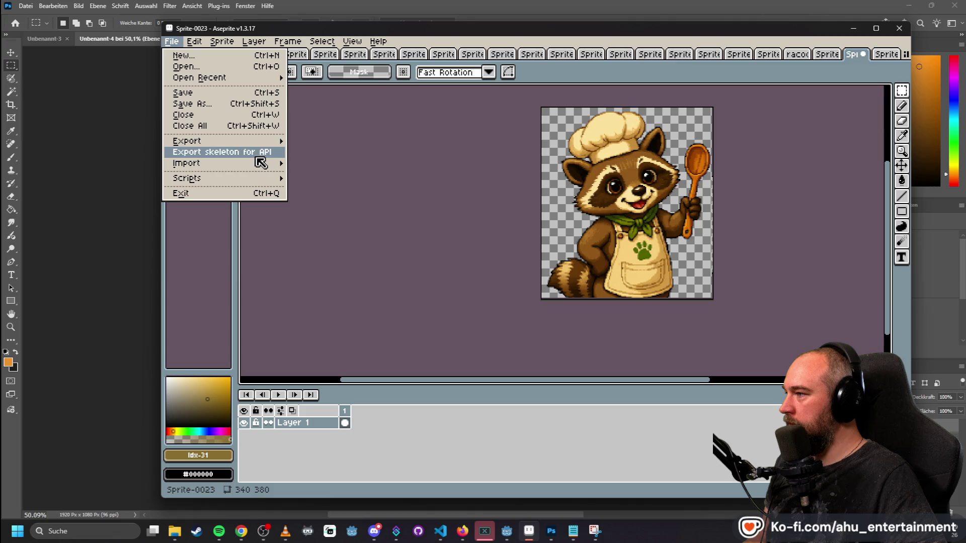
mouse_move(259, 143)
click(319, 142)
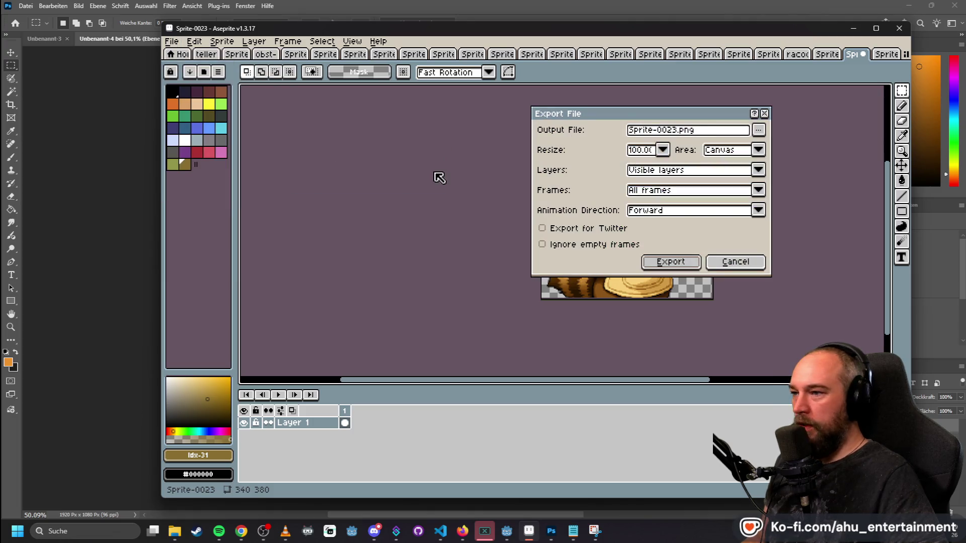
double_click(681, 132)
text(racoon-top-body)
click(759, 131)
click(701, 200)
click(671, 262)
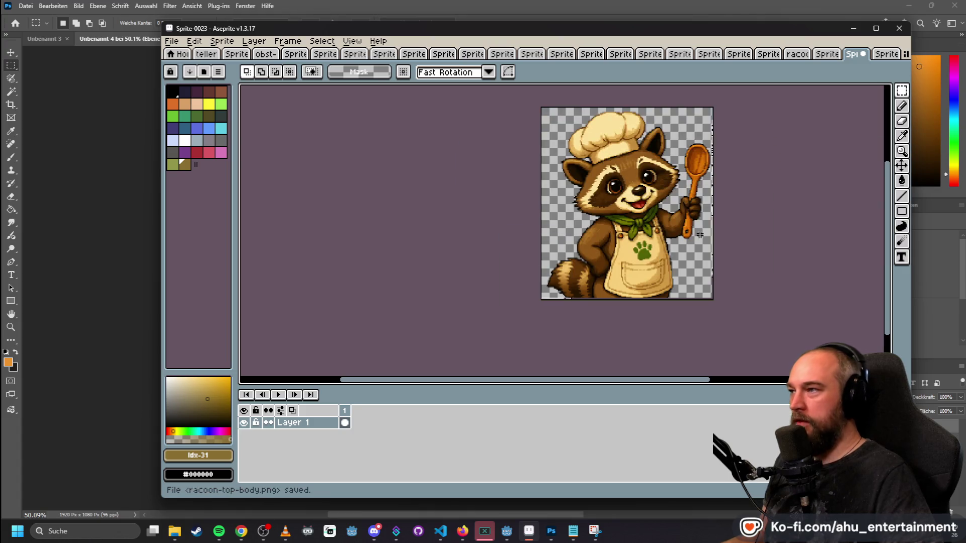
key(alt+Tab)
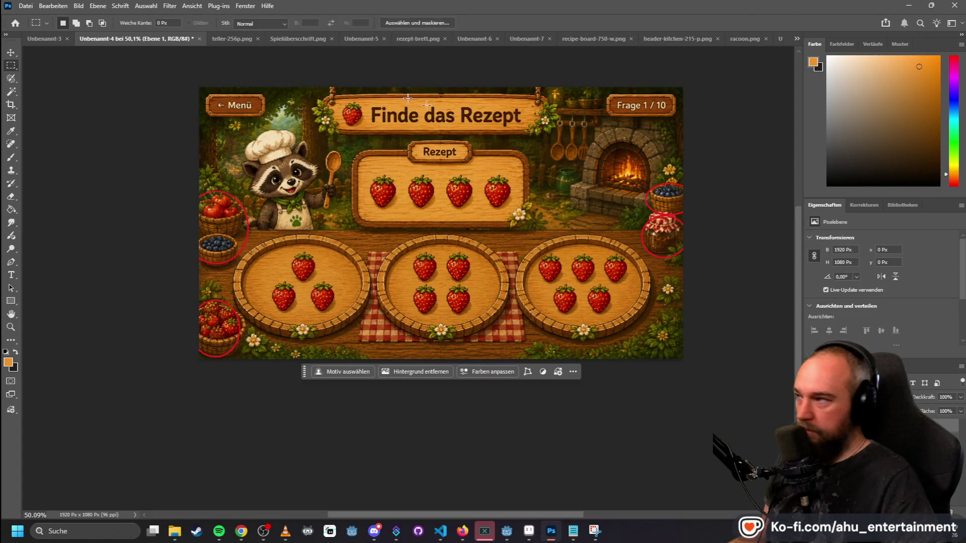
- Look through the open documents and close the Unbenannt-5 sign without saving
click(234, 39)
click(50, 39)
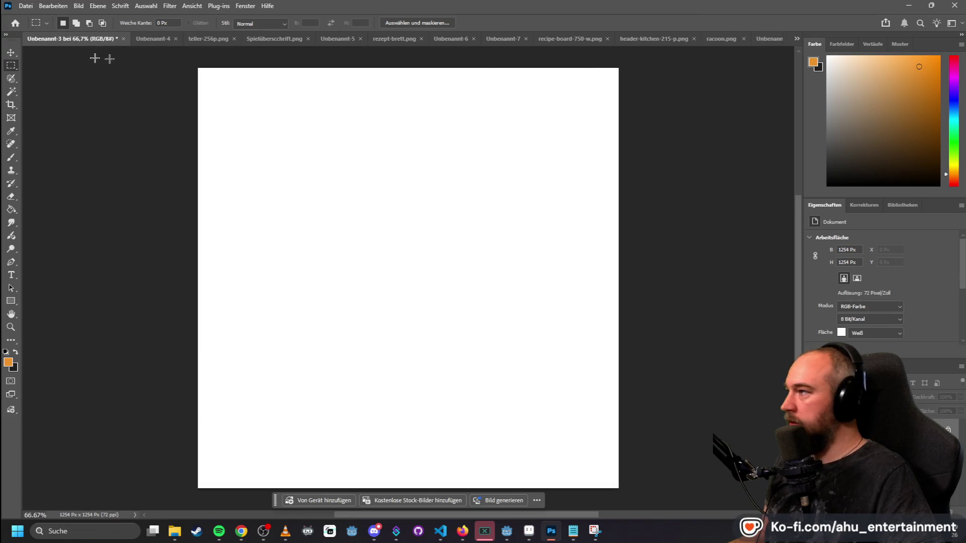
click(652, 38)
click(40, 38)
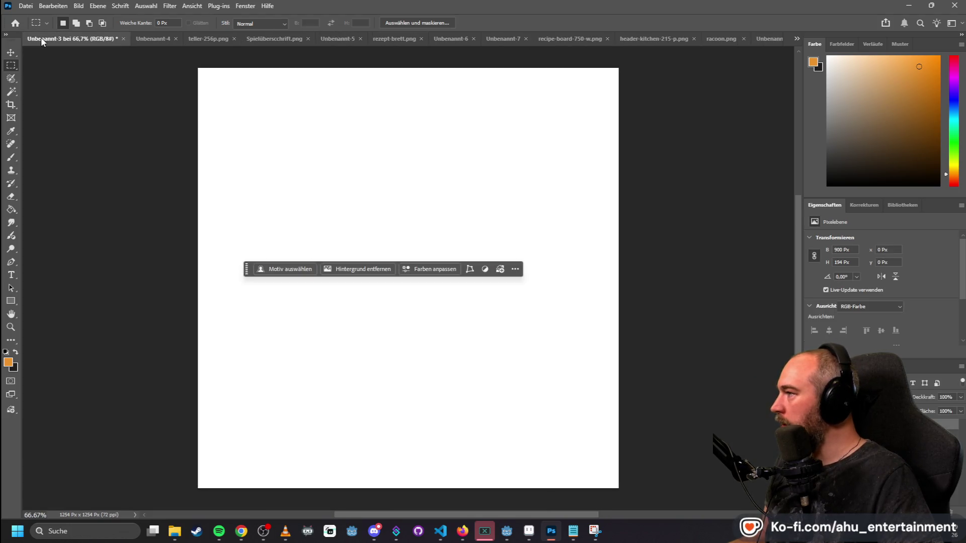
click(177, 39)
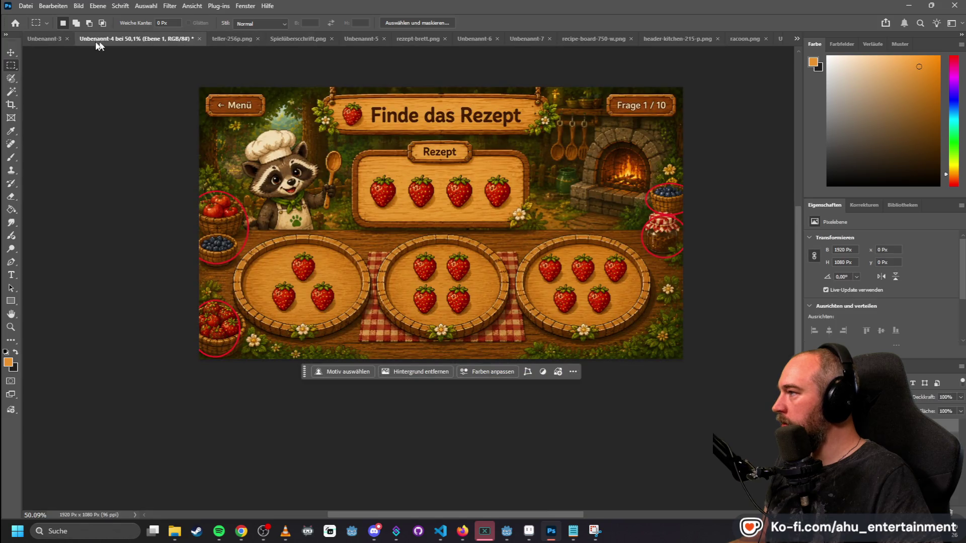
click(777, 36)
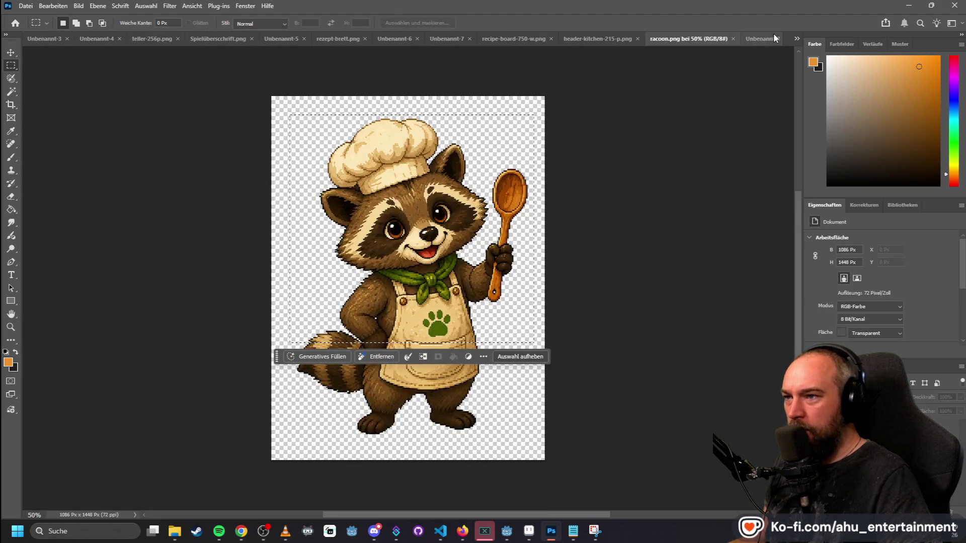
key(ctrl+z)
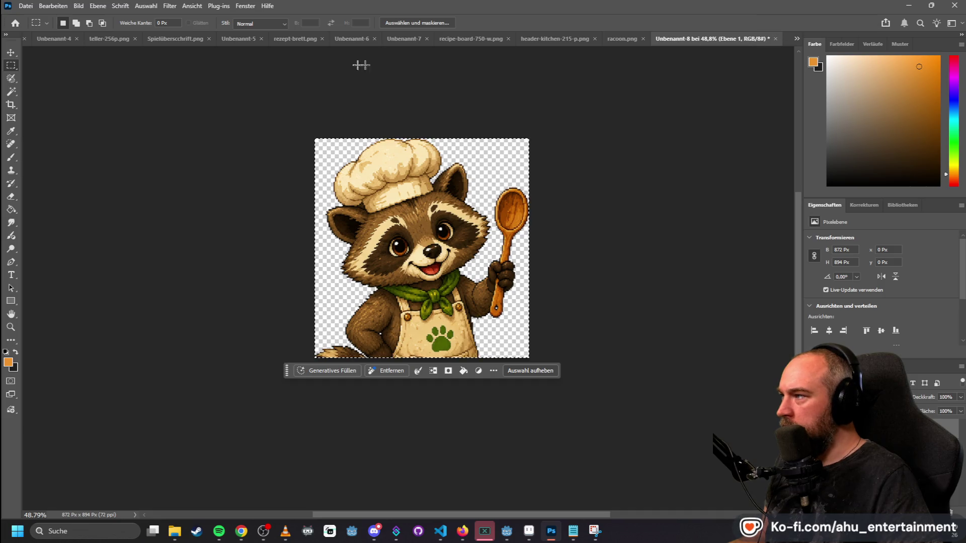
click(251, 39)
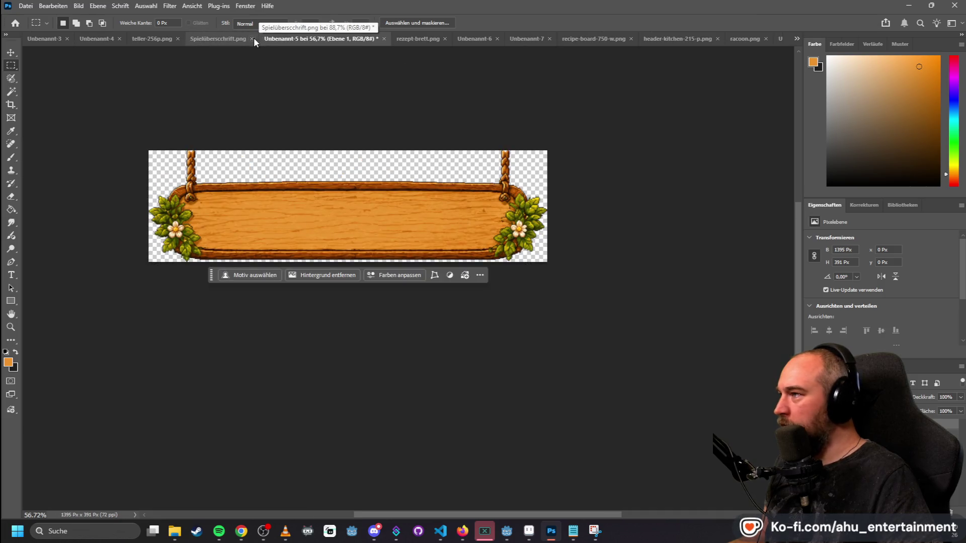
click(384, 38)
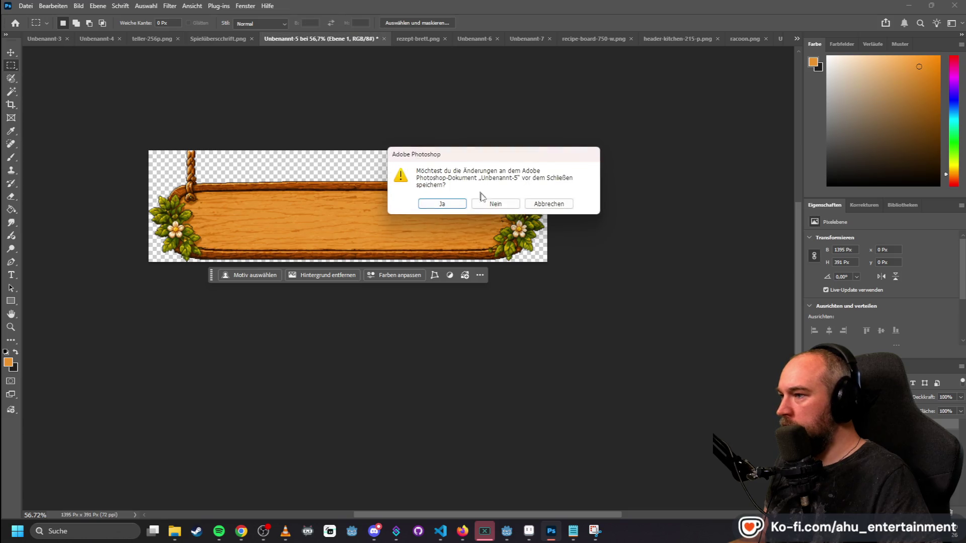
click(494, 201)
- Open Küche-Pixel-Look.png from recent files and place racoon-top-body.png into the kitchen scene
click(25, 6)
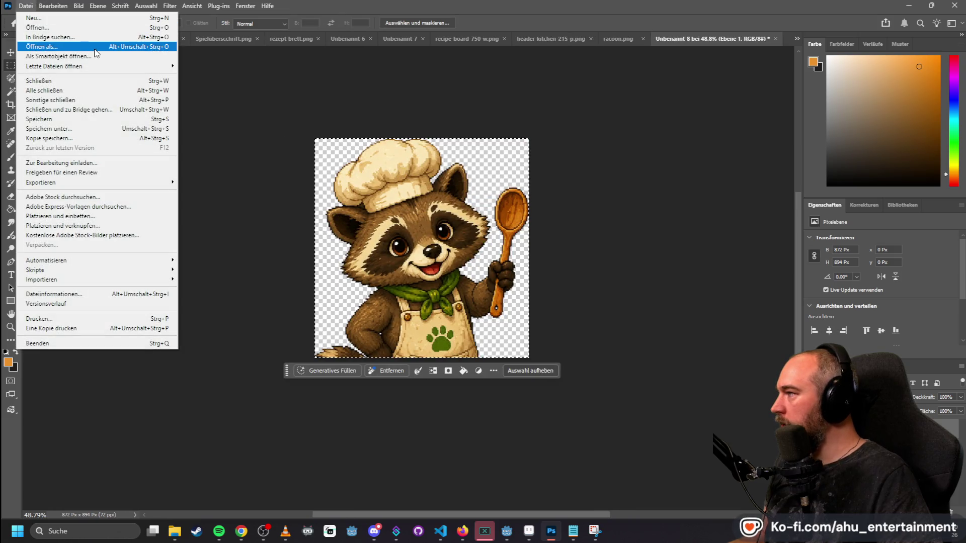
mouse_move(100, 71)
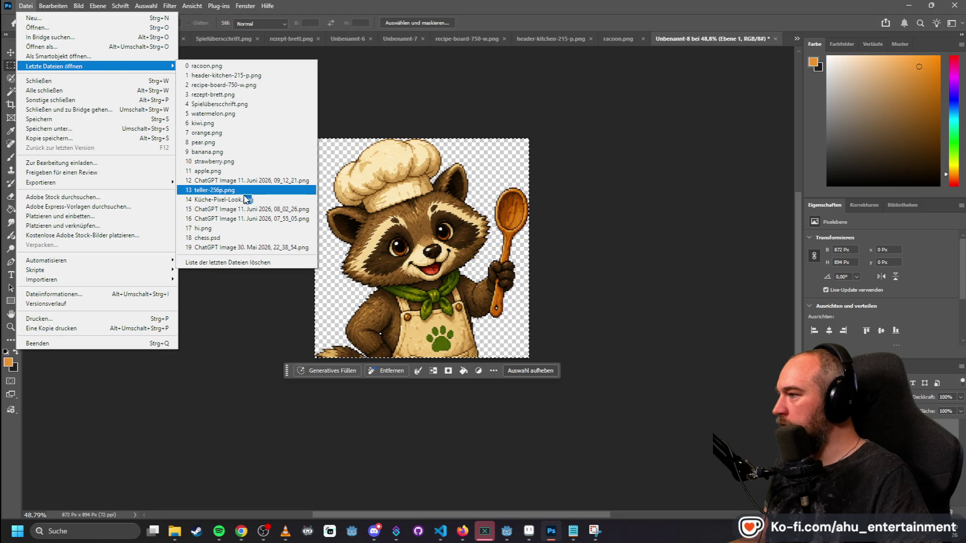
click(224, 199)
scroll(121, 177, down, 2)
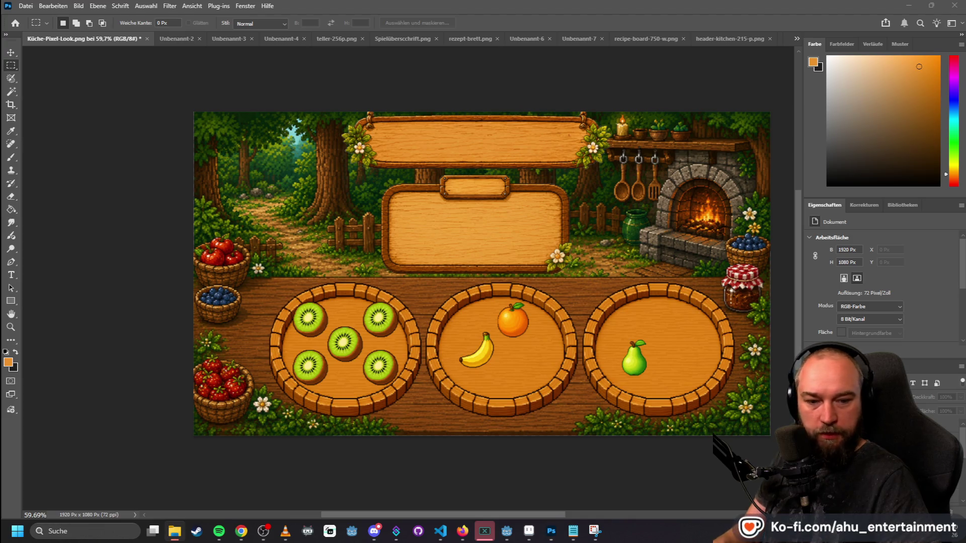
drag(0, 262, 511, 262)
- Place the raccoon chef at the kitchen scene's upper left, then bring up Explorer's recent folders
mouse_move(503, 304)
mouse_down()
mouse_move(347, 304)
mouse_move(322, 239)
mouse_move(322, 219)
mouse_move(329, 224)
mouse_up()
key(Return)
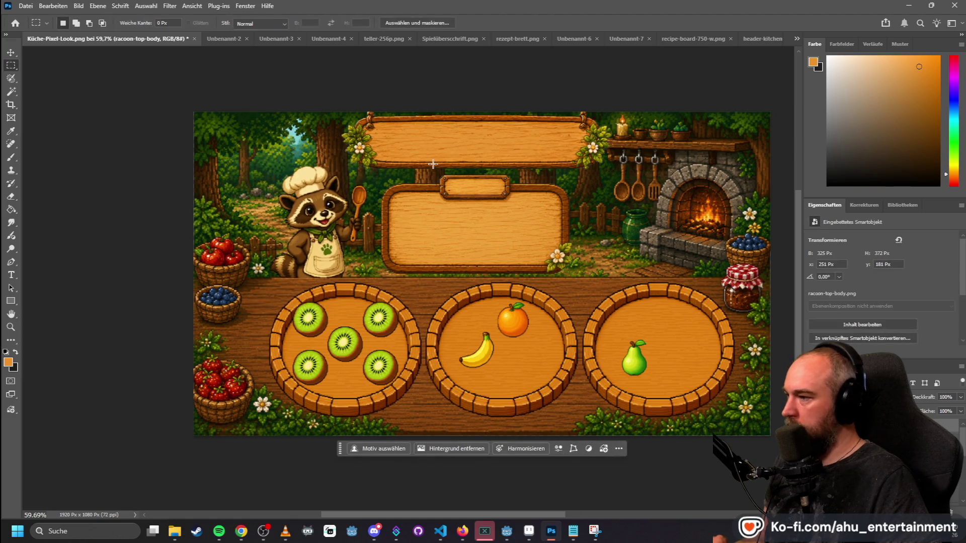
scroll(304, 239, up, 1)
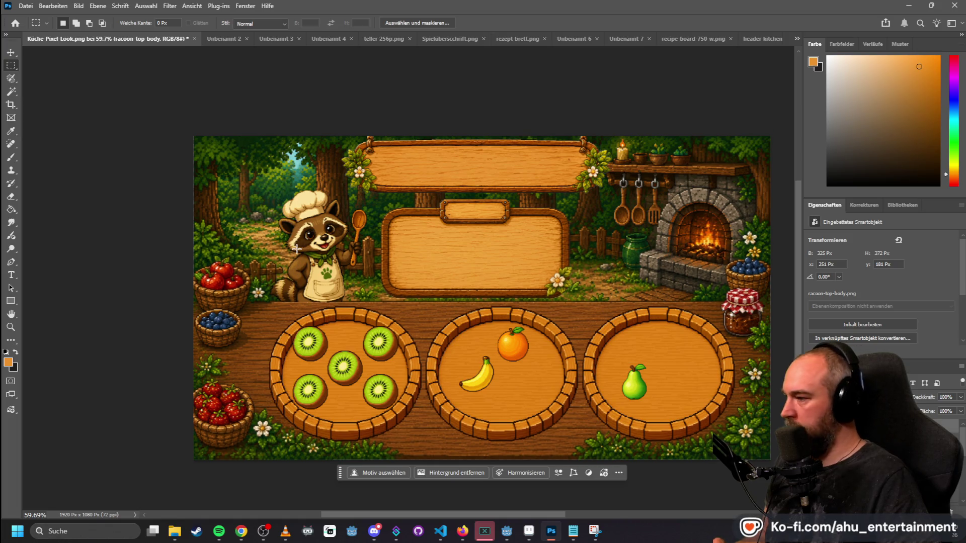
scroll(654, 132, down, 1)
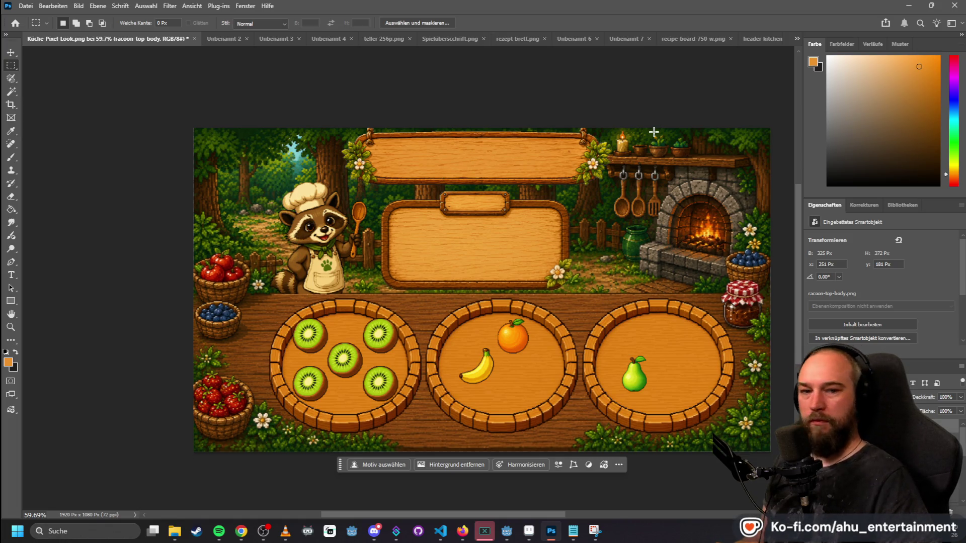
key(alt+Tab)
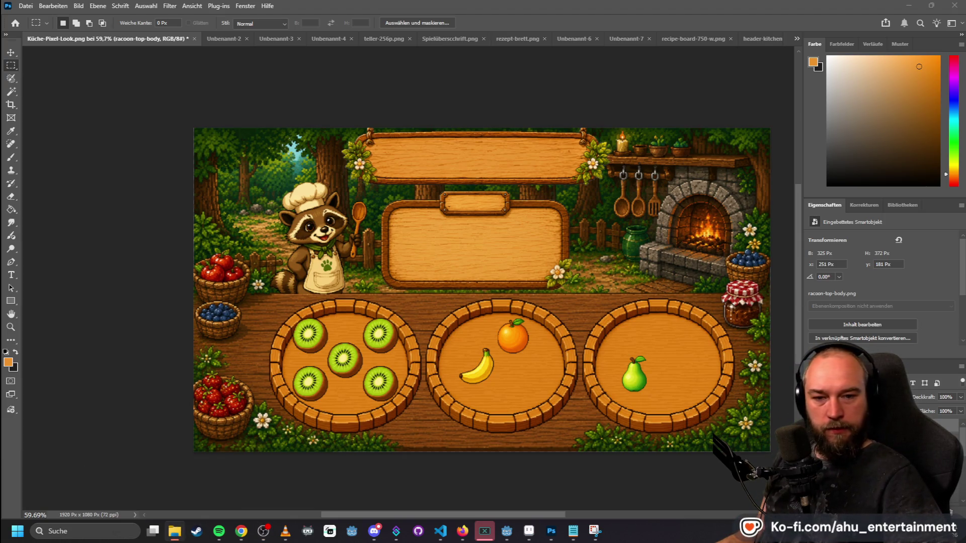
right_click(179, 536)
- Create a new kitchen-recipe folder inside lern-spiel-sammlung's sprites folder
click(466, 461)
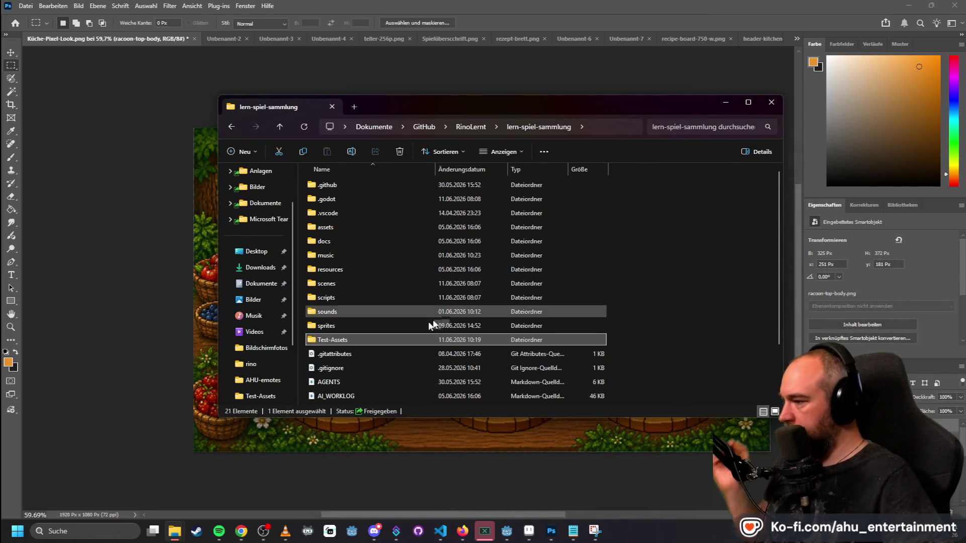
click(423, 326)
double_click(421, 330)
right_click(401, 288)
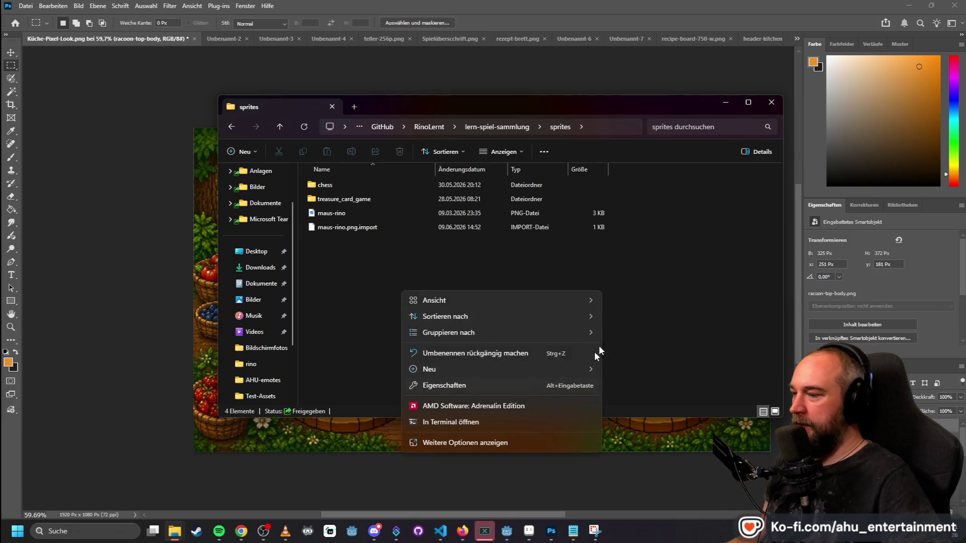
mouse_move(575, 370)
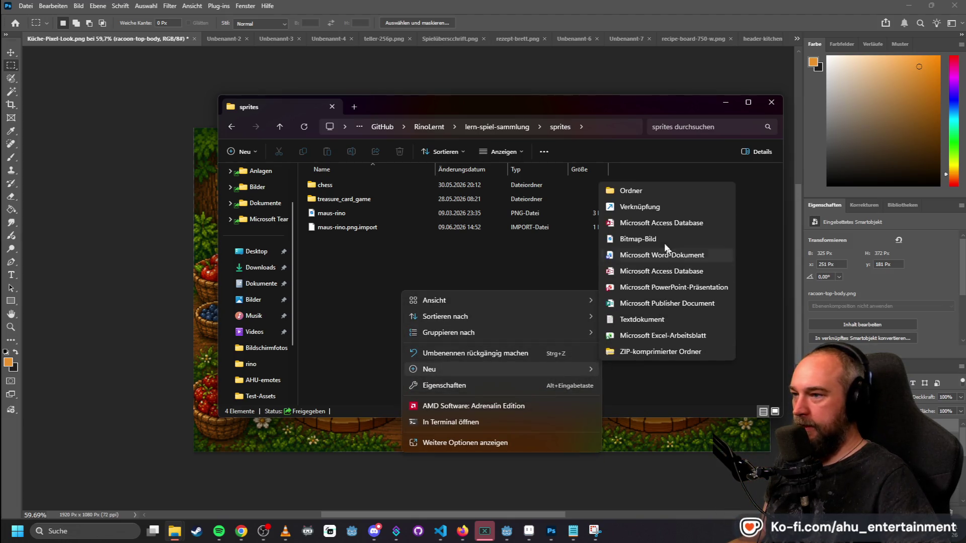
click(645, 186)
text(kit)
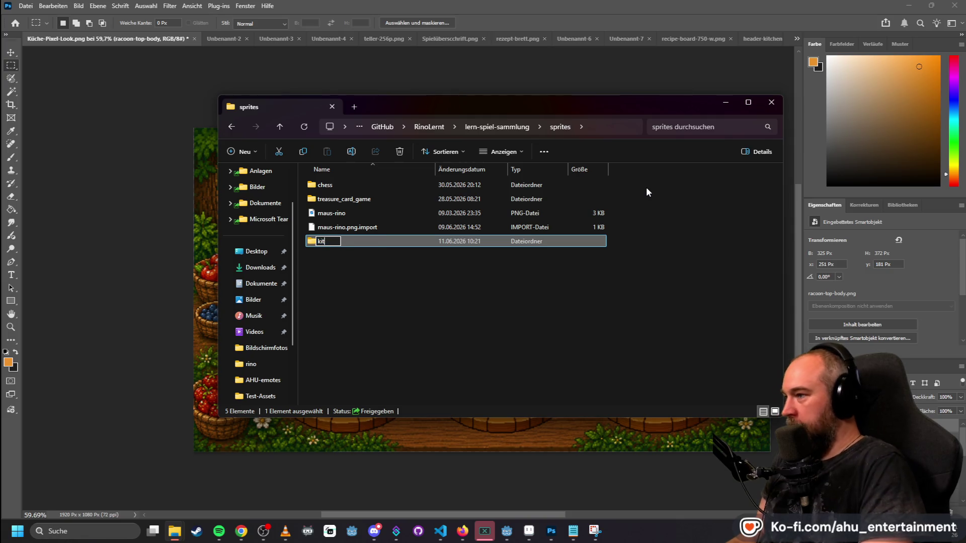
text(chen-recipe)
key(Return)
key(Return)
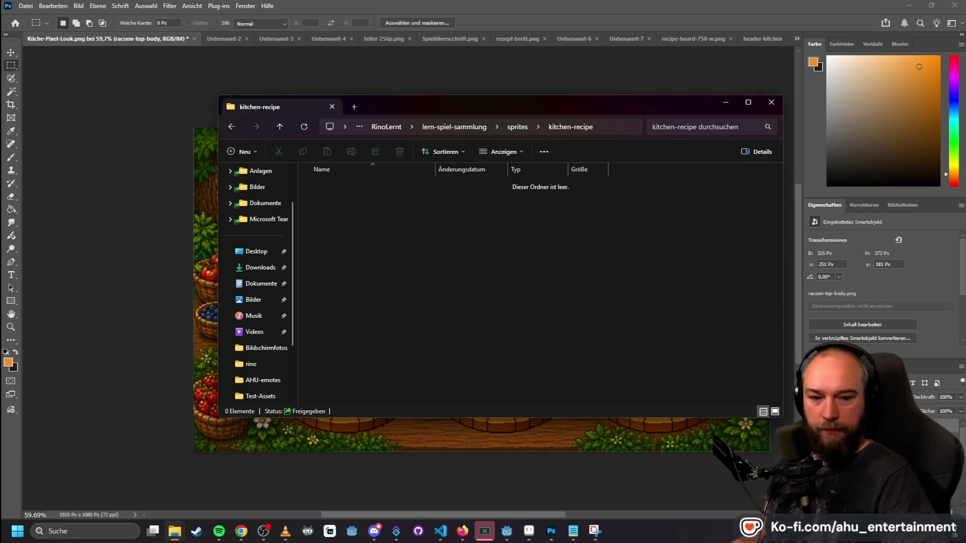
- Move racoon-top-body.png and the seven fruit PNGs into kitchen-recipe
drag(805, 382, 687, 314)
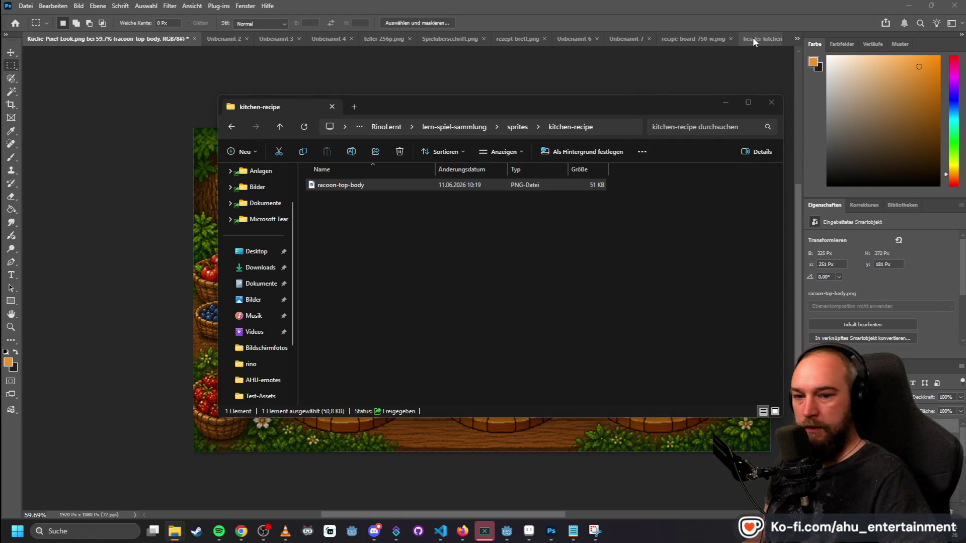
mouse_move(548, 257)
mouse_down()
mouse_move(395, 225)
mouse_move(404, 232)
mouse_up()
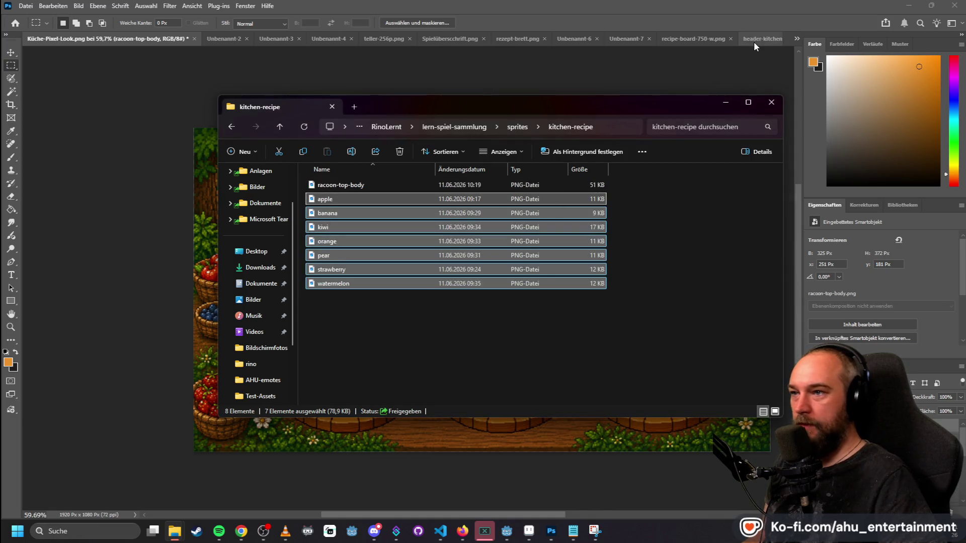
click(753, 42)
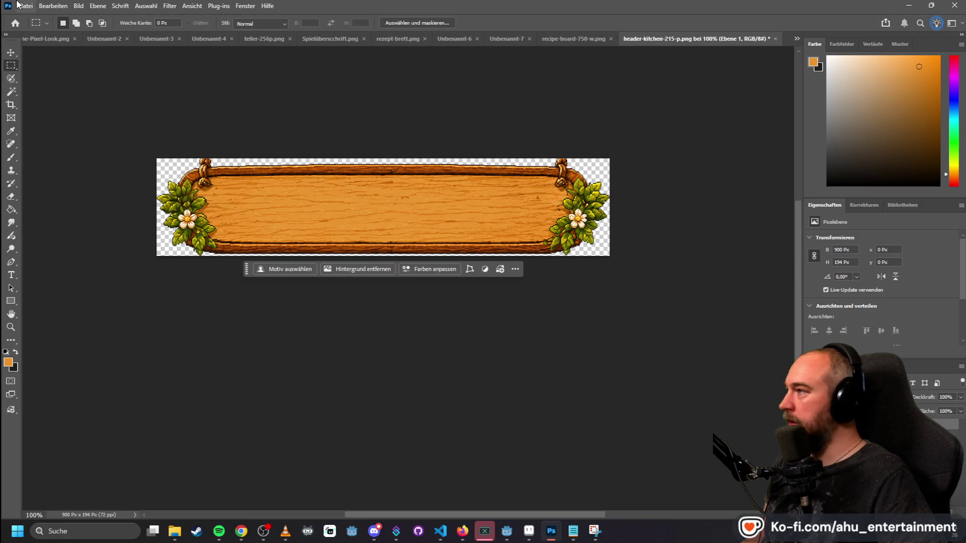
- Quick-export the wooden header sign as header-kitchen-900-w.png
click(26, 5)
mouse_move(149, 184)
click(295, 188)
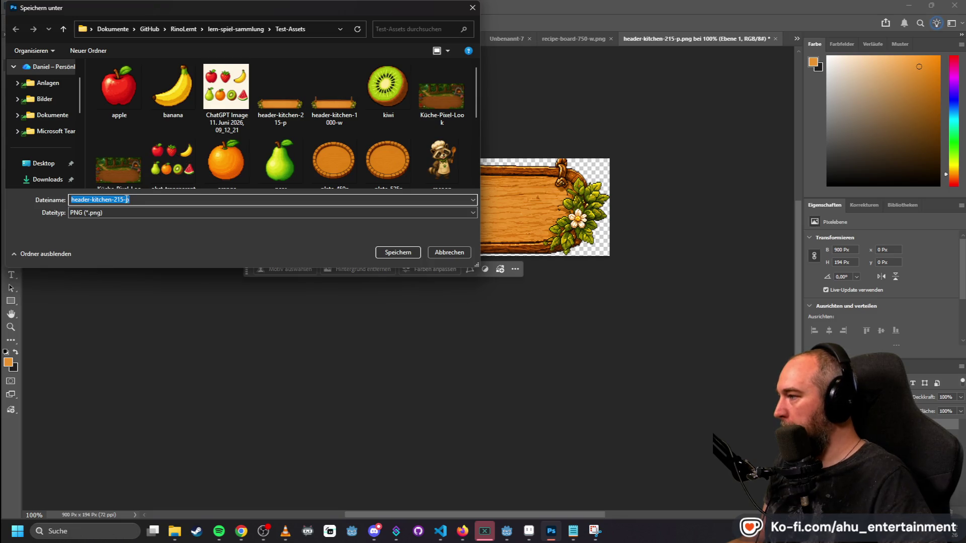
click(128, 199)
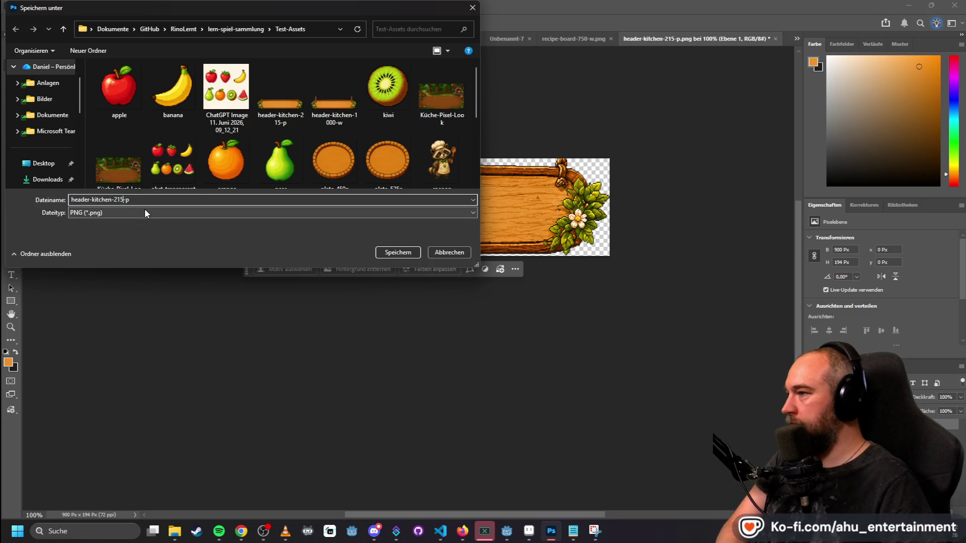
text(90)
key(BackSpace)
key(BackSpace)
text(900)
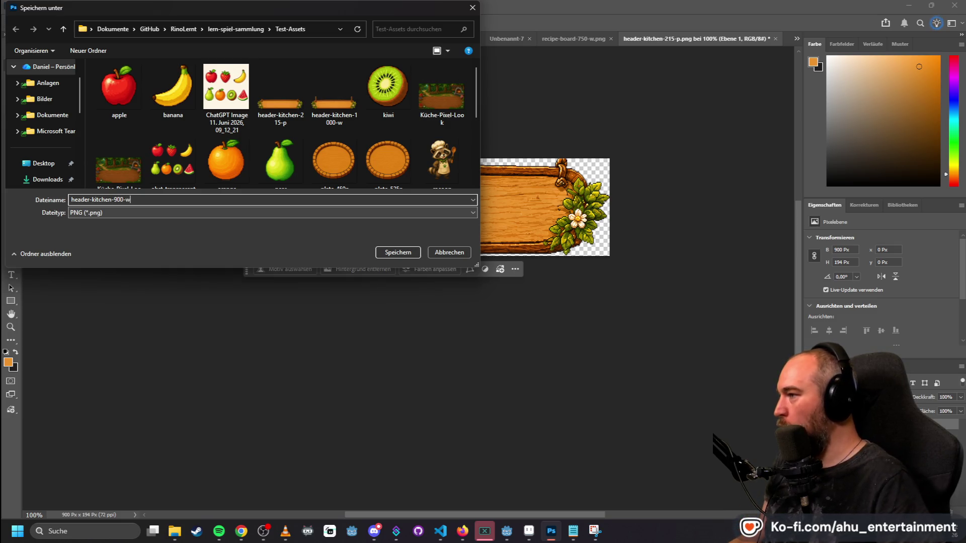
click(398, 252)
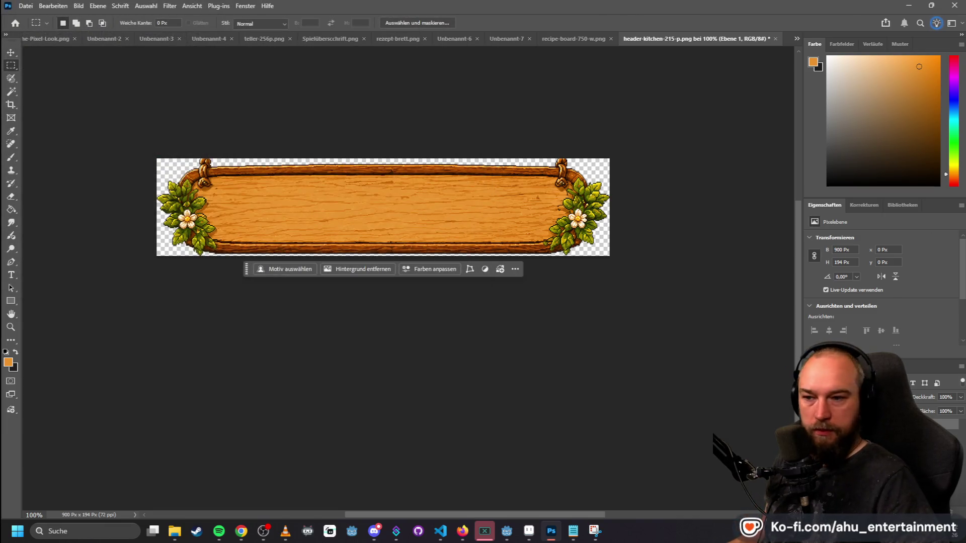
- Check the kitchen-recipe folder in Explorer, then return to the recipe-board-750-w document
key(super+e)
key(alt+Tab)
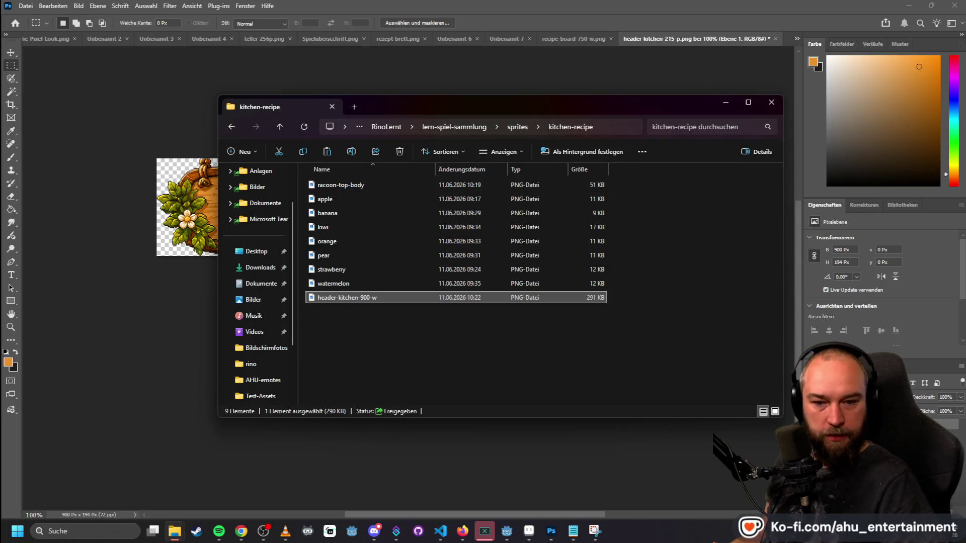
click(851, 215)
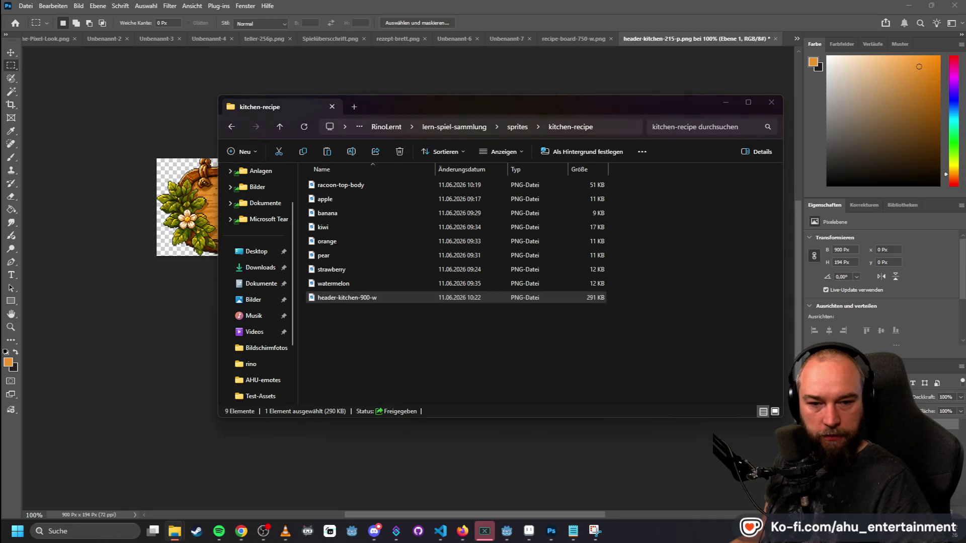
click(574, 39)
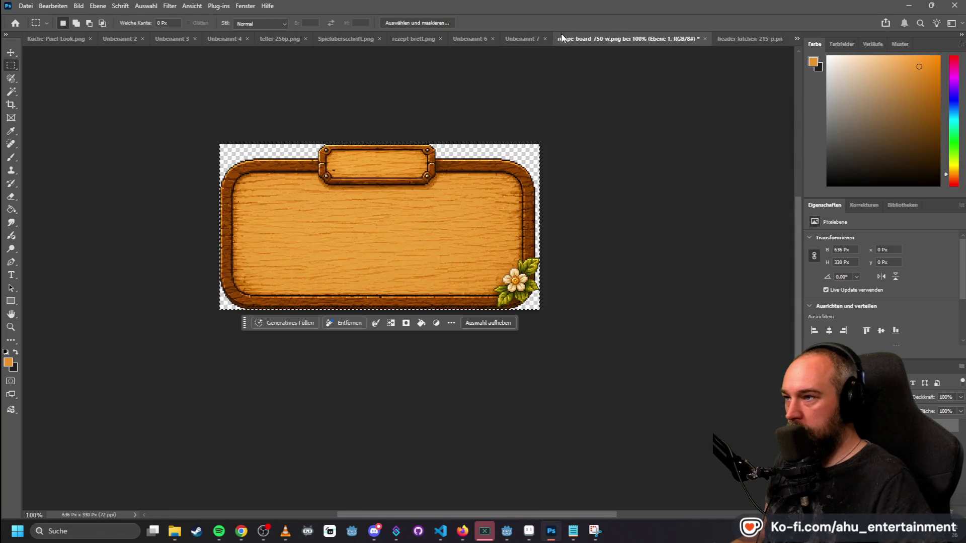
- Open the Image Size settings for the recipe board and cancel without resizing
click(78, 6)
click(101, 82)
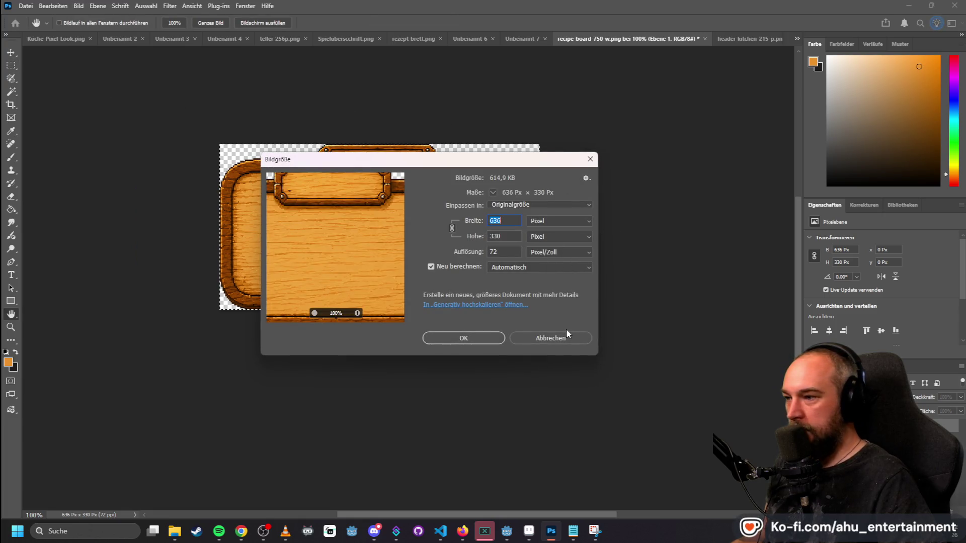
click(566, 333)
- Save a PNG copy of the 636×330 recipe board as recipe-board-330-w in Test-Assets
click(26, 5)
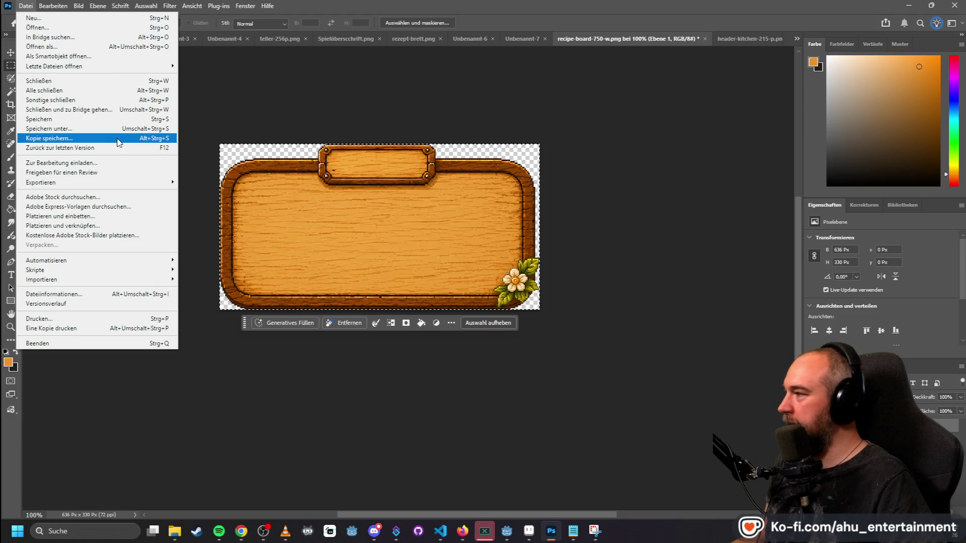
mouse_move(151, 182)
click(211, 182)
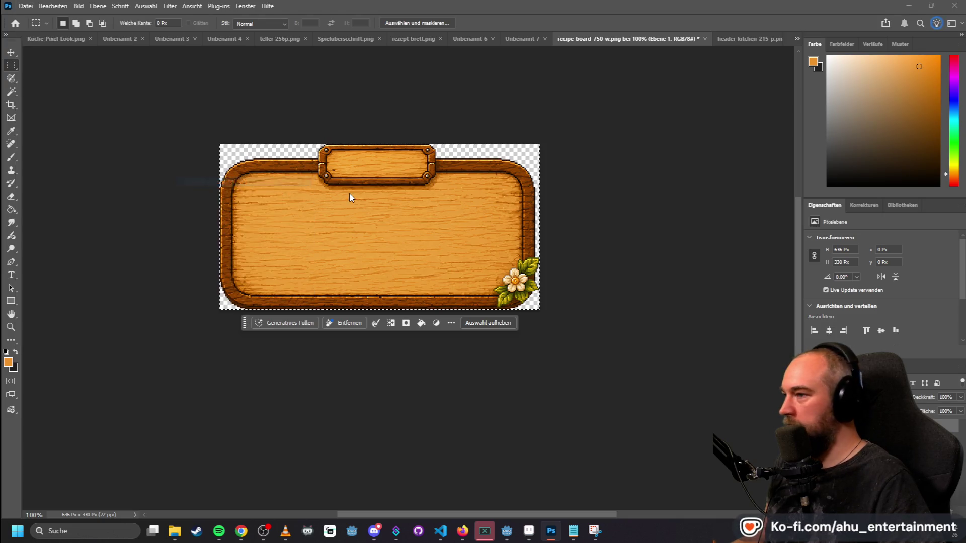
scroll(352, 131, down, 5)
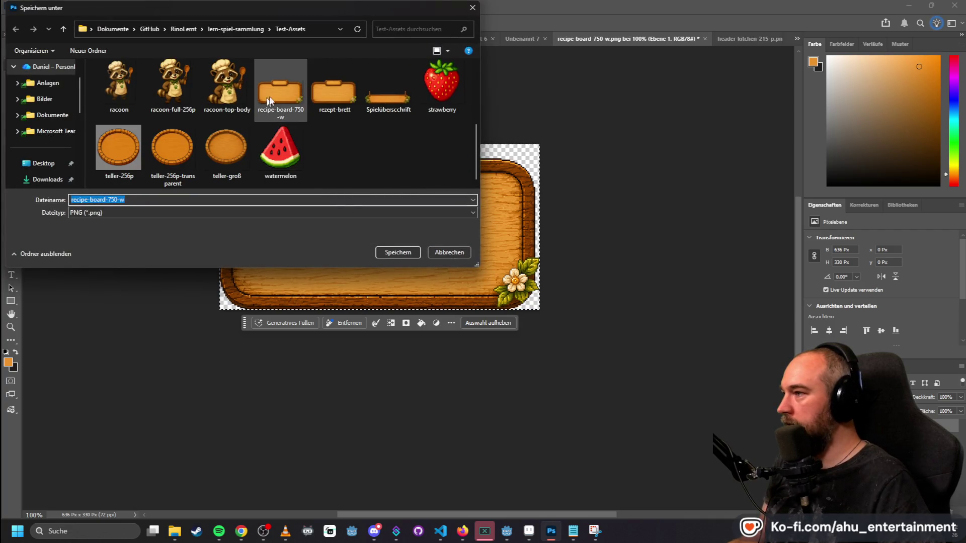
click(116, 200)
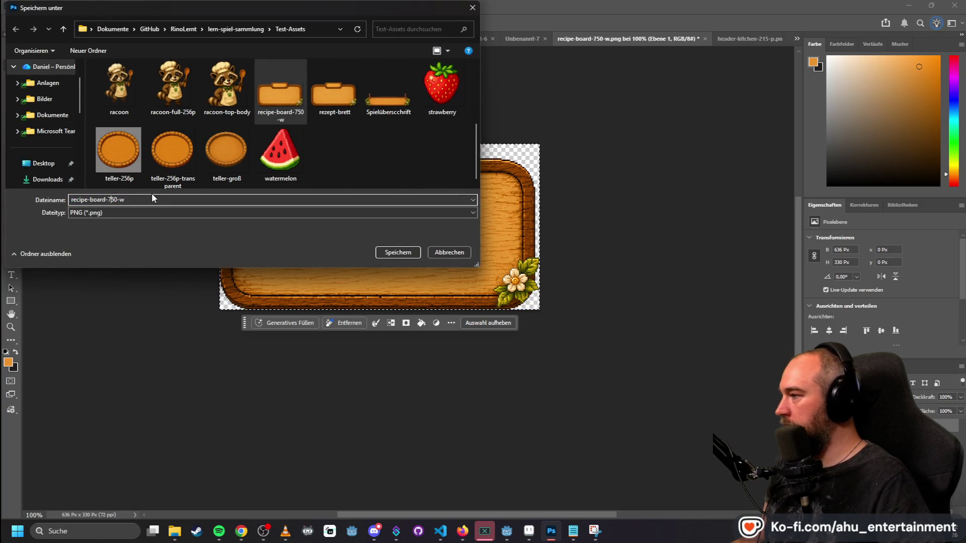
key(BackSpace)
key(BackSpace)
text(33)
key(End)
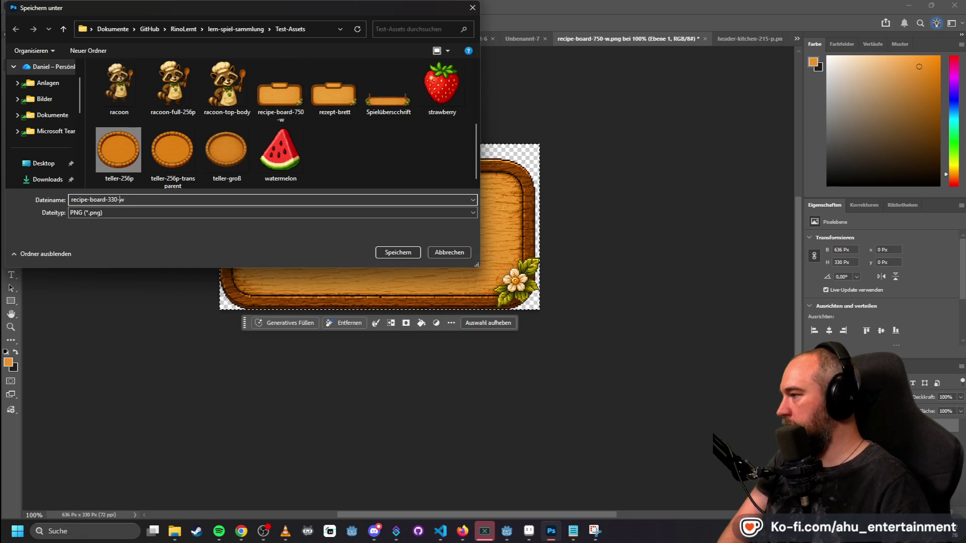
key(Return)
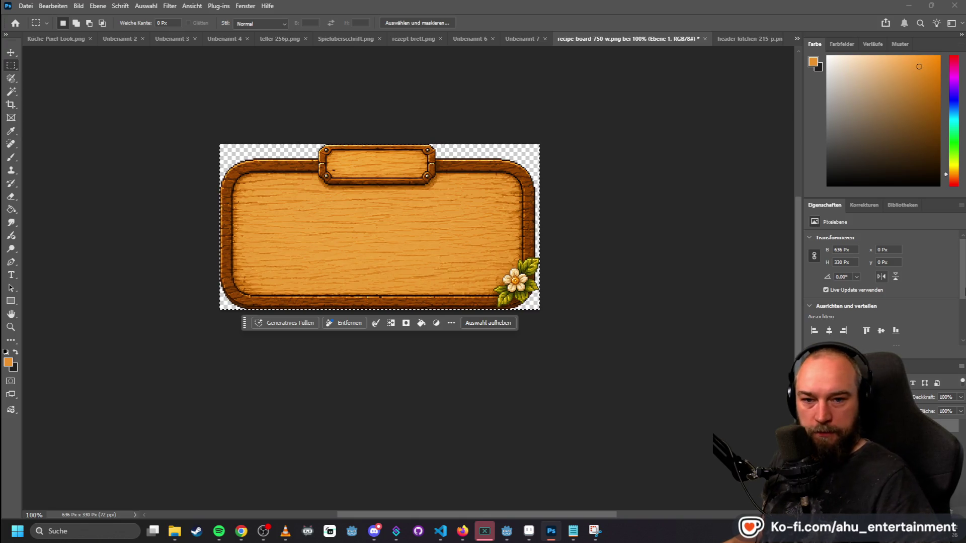
key(alt+Tab)
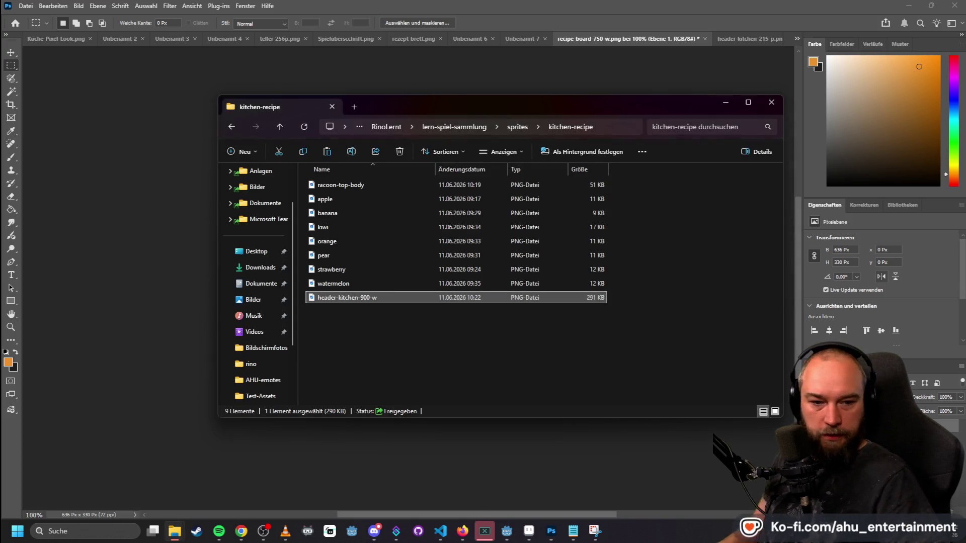
- Copy recipe-board-330-p and the Küche-Pixel-Look-1080p mockup into kitchen-recipe
key(alt+Tab)
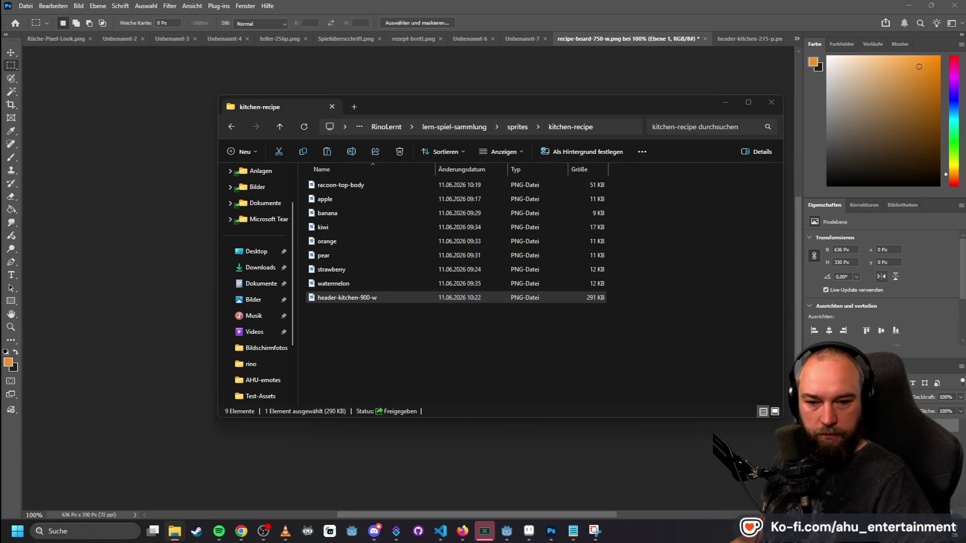
mouse_move(830, 362)
mouse_down()
mouse_move(500, 334)
mouse_move(498, 354)
mouse_up()
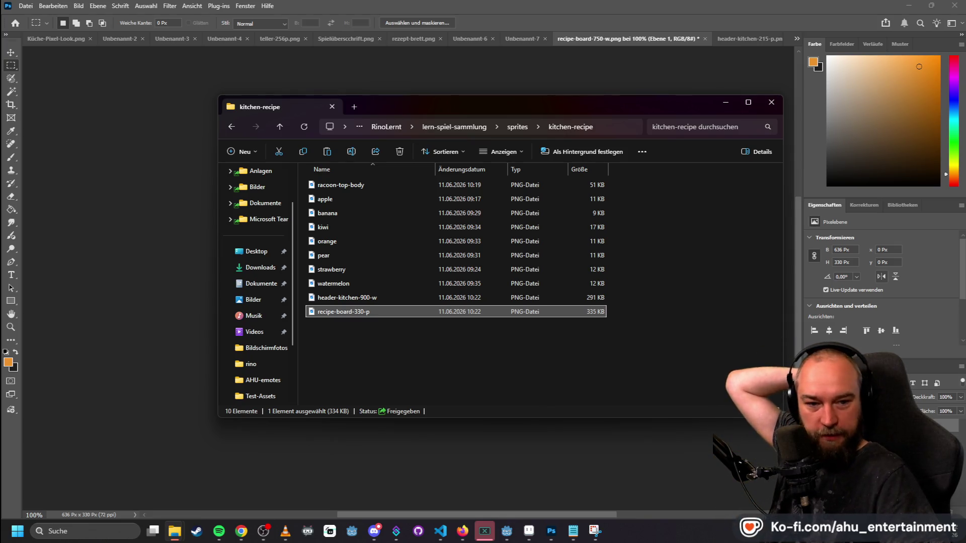
drag(830, 363, 610, 378)
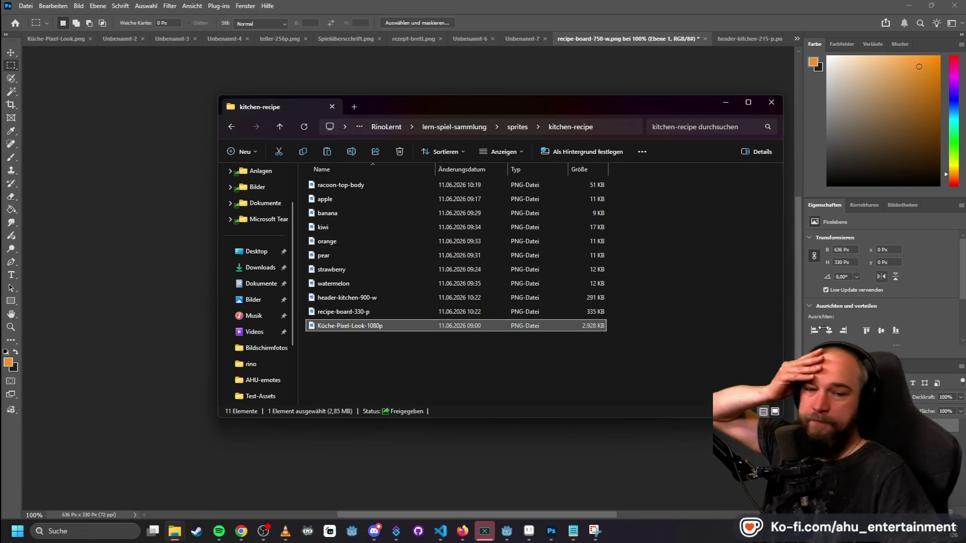
- Re-copy the kitchen mockup and rename it to kitchen-background-1080p
right_click(332, 326)
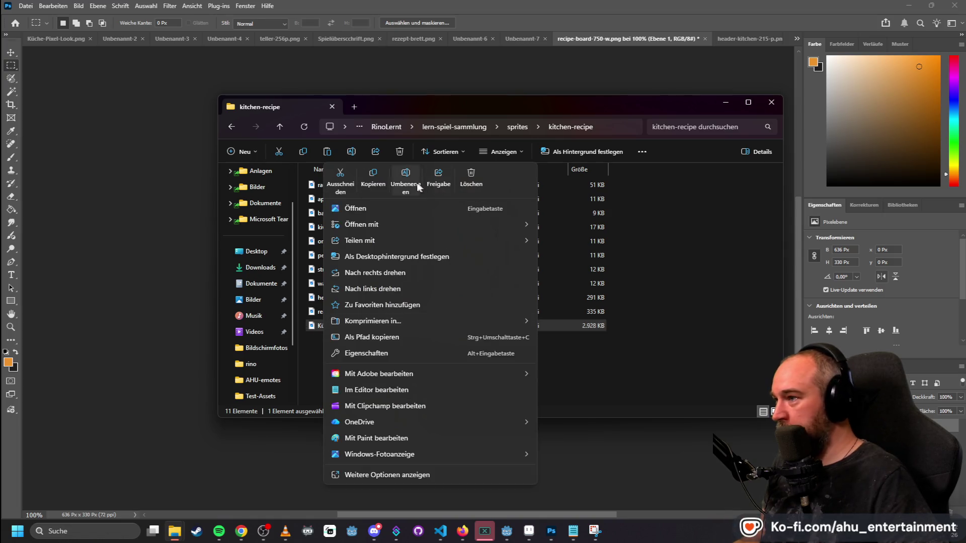
click(406, 180)
key(Escape)
key(Delete)
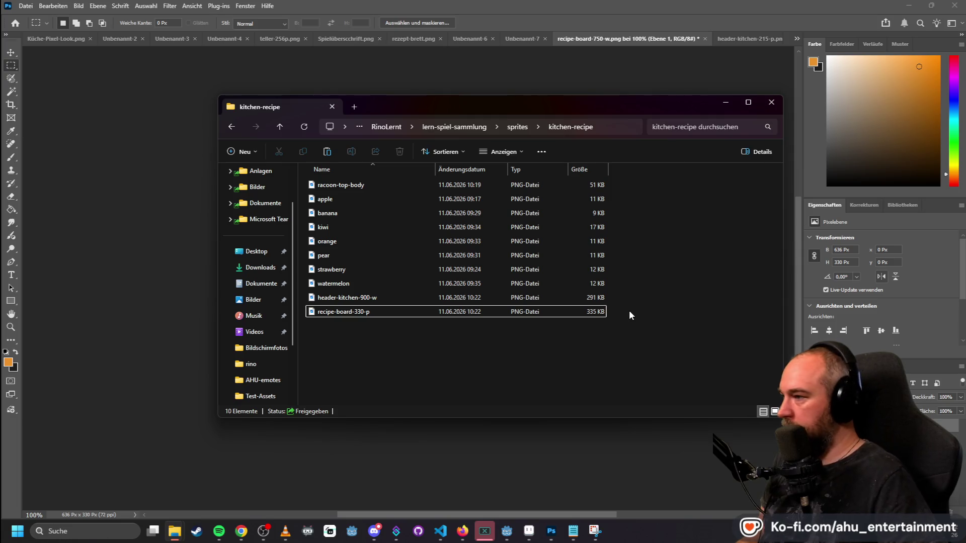
drag(783, 355, 458, 355)
right_click(394, 324)
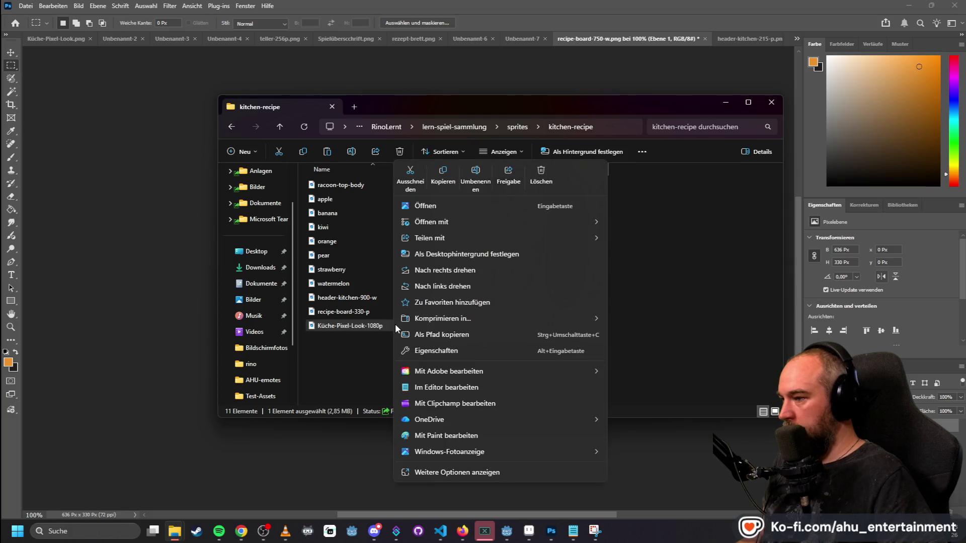
click(476, 178)
key(Home)
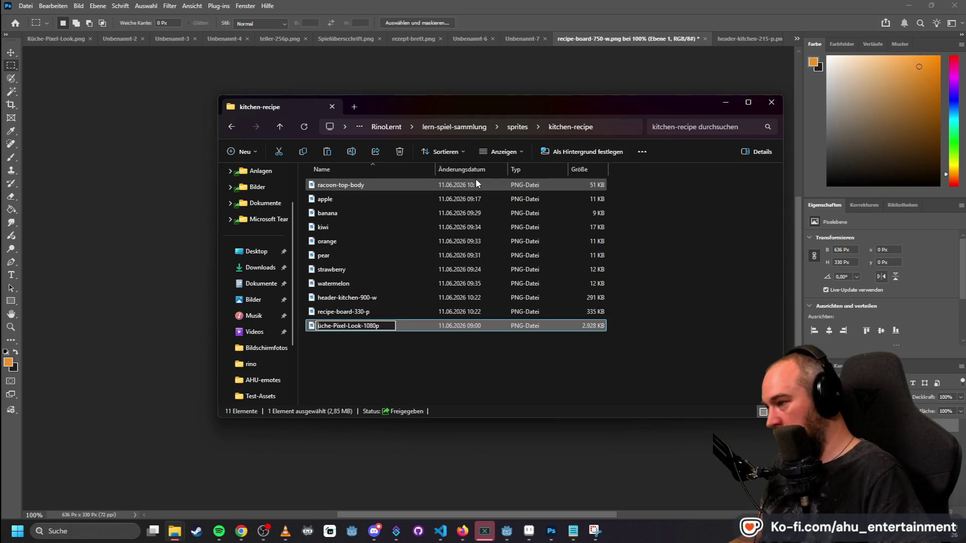
key(Delete)
key(Delete)
key(Delete)
key(Delete)
key(Delete)
key(Delete)
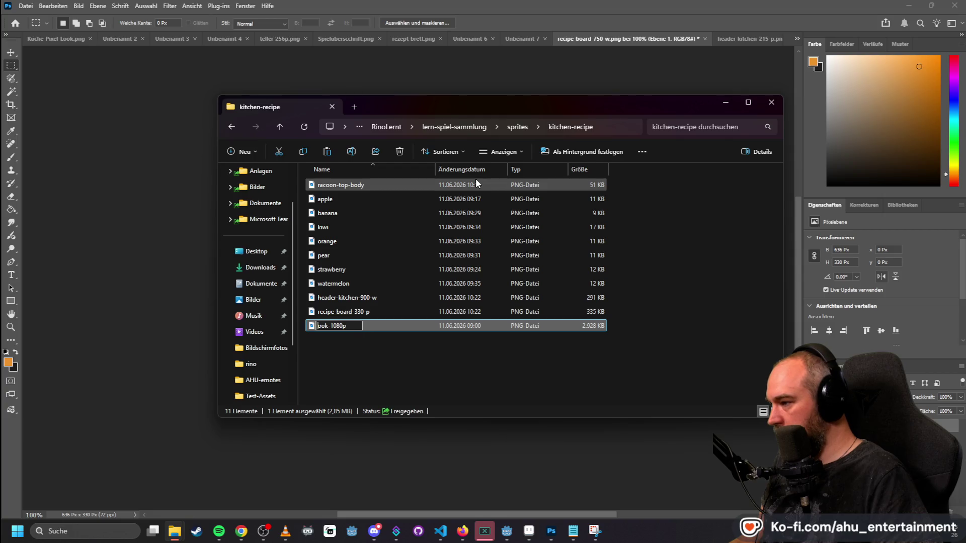
text(kitch)
text(en-background)
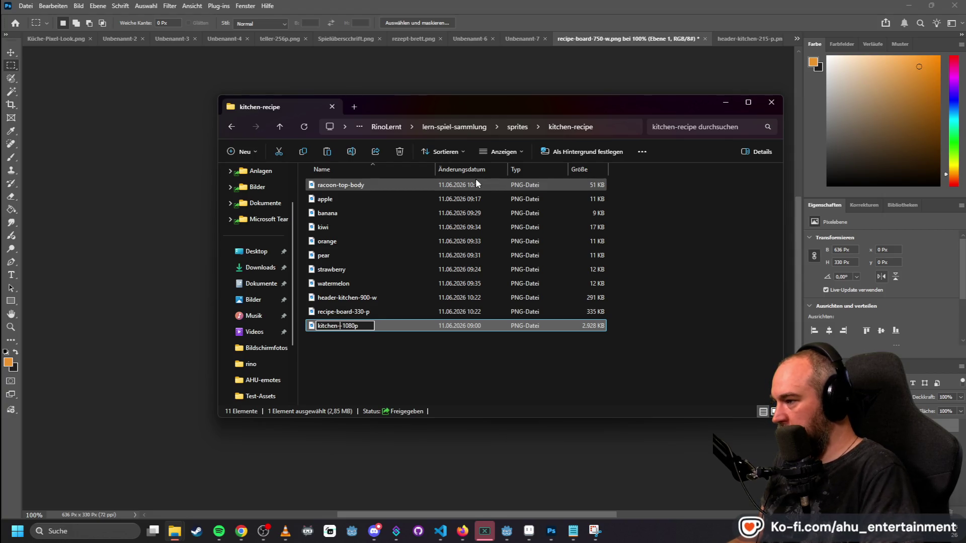
key(Return)
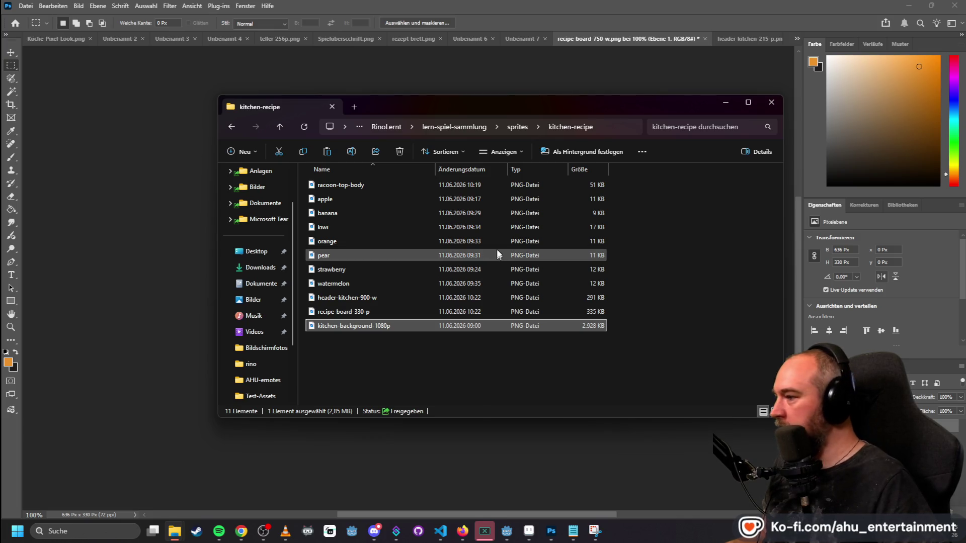
- Copy plate-525p into kitchen-recipe, minimize Photoshop and bring Godot forward
mouse_move(402, 296)
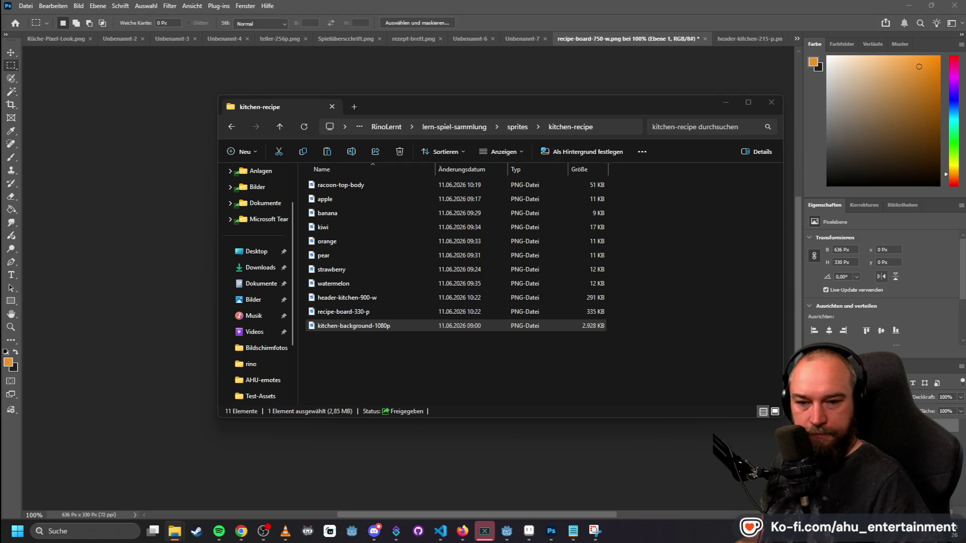
mouse_move(965, 322)
mouse_down()
mouse_move(706, 340)
mouse_move(544, 374)
mouse_up()
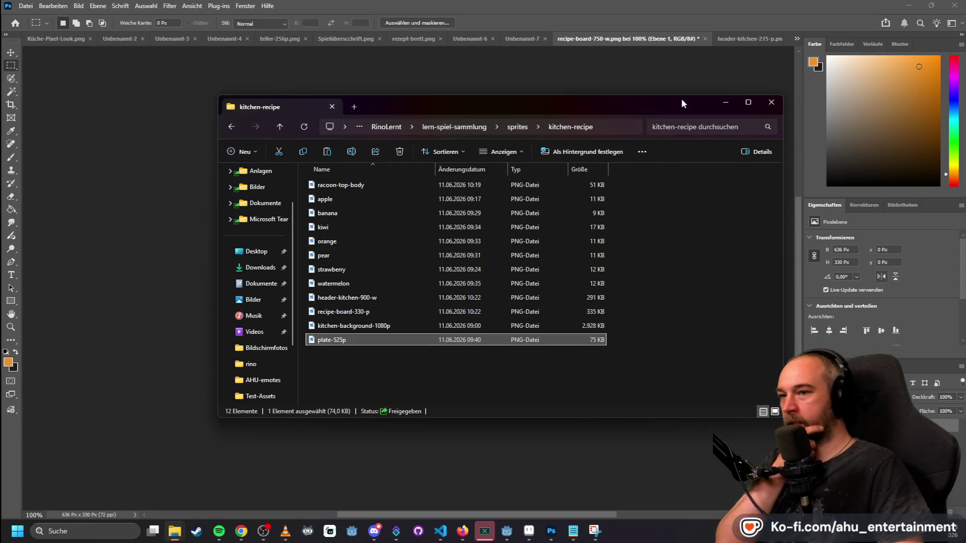
click(908, 5)
click(557, 4)
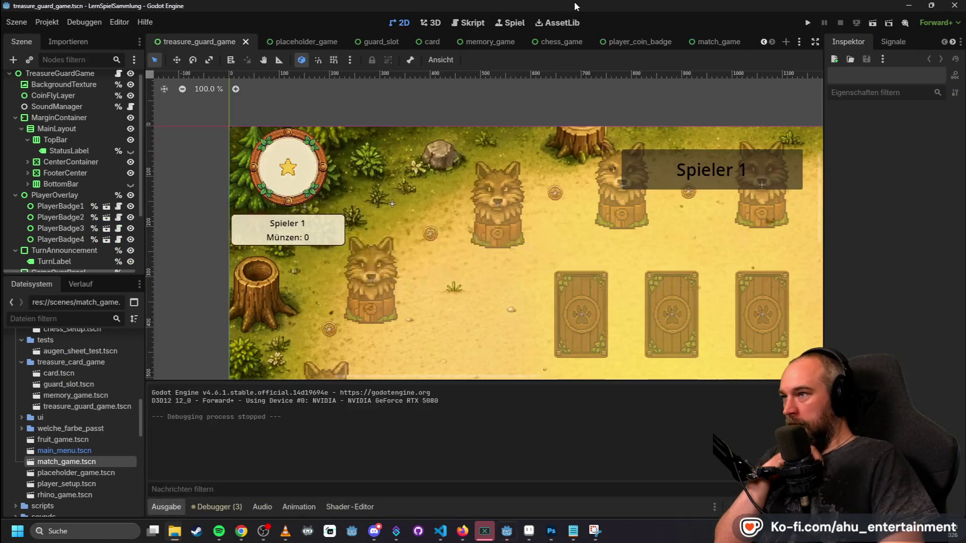
- Zoom out and pan Godot's 2D viewport over the 12-card board, then switch to the browser
scroll(443, 169, down, 2)
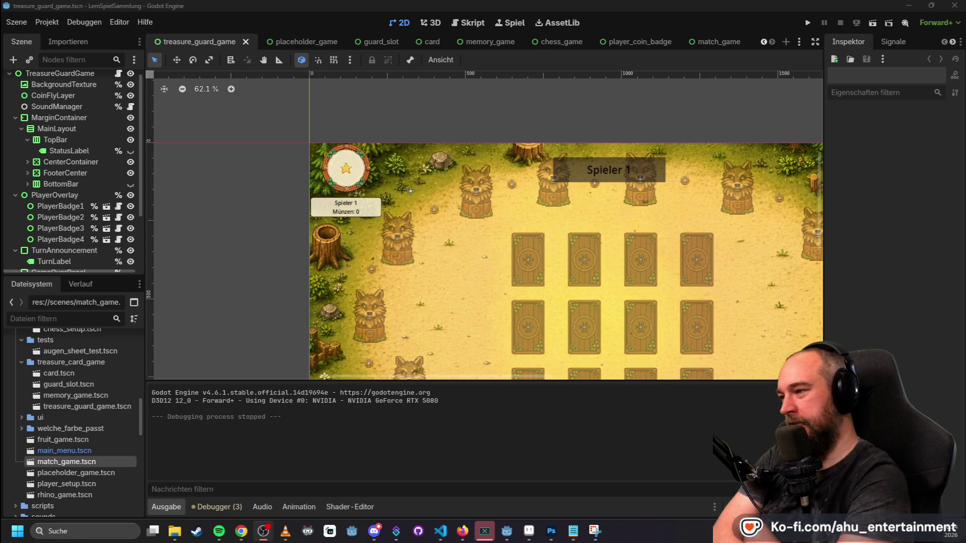
scroll(654, 297, down, 4)
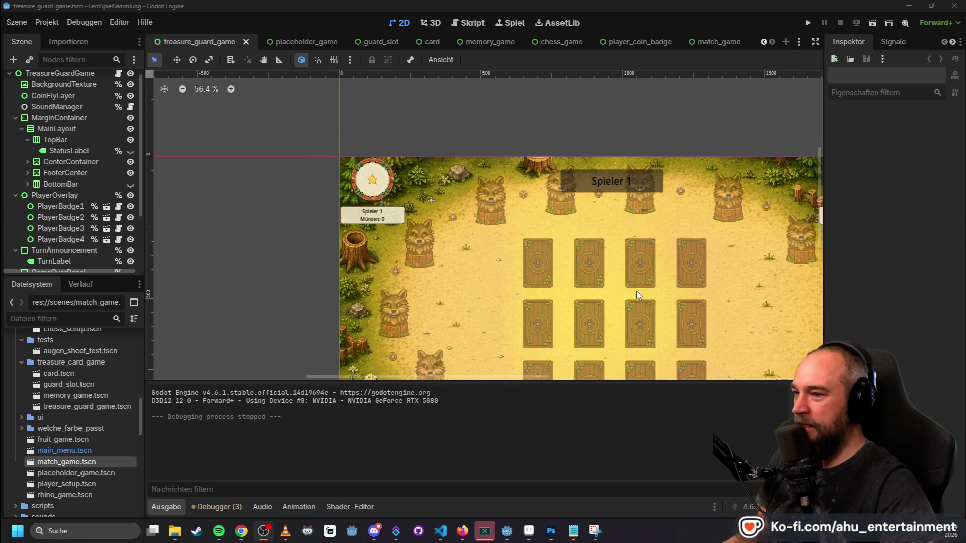
mouse_move(681, 125)
mouse_down()
mouse_move(550, 71)
mouse_move(559, 71)
mouse_up()
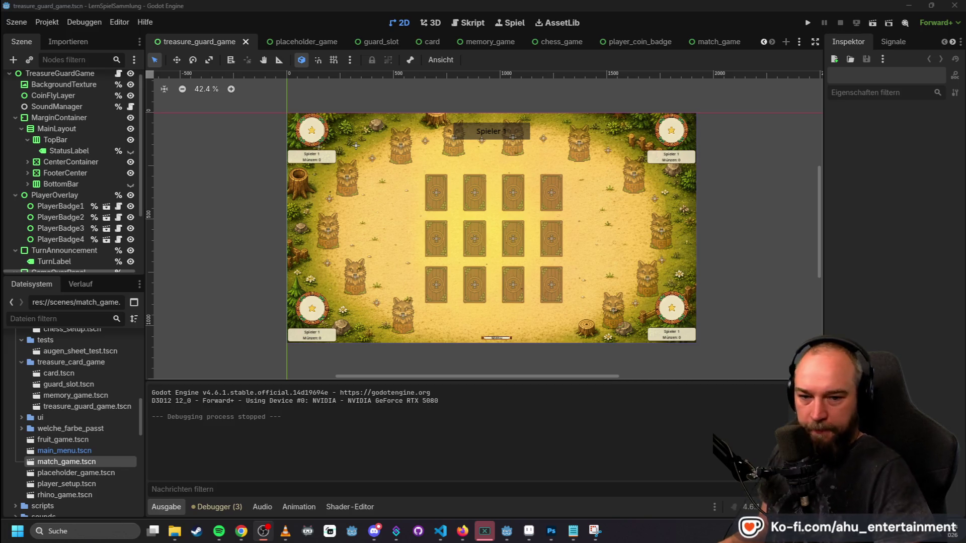
key(alt+Tab)
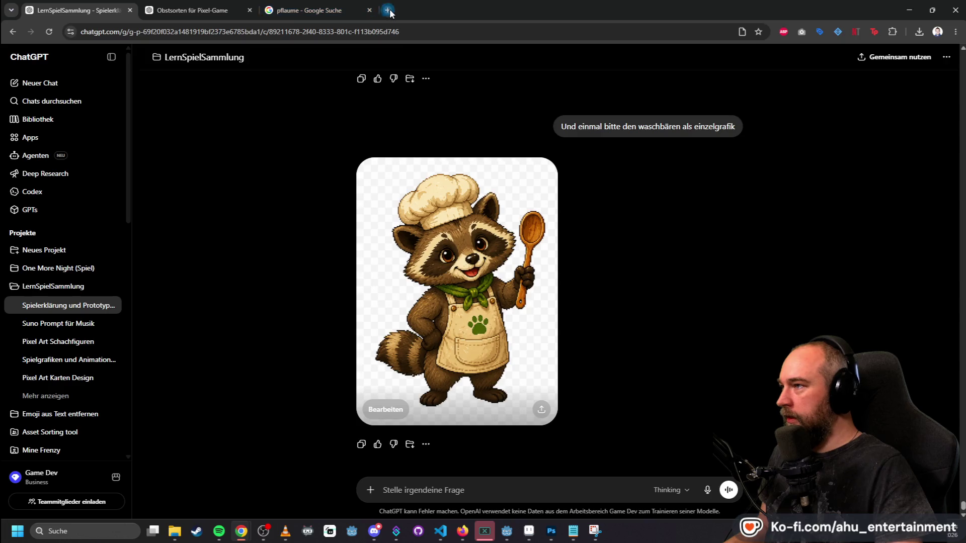
- Search Google for 'hunde welpen depression' in a new tab
click(388, 10)
text(hunde wele)
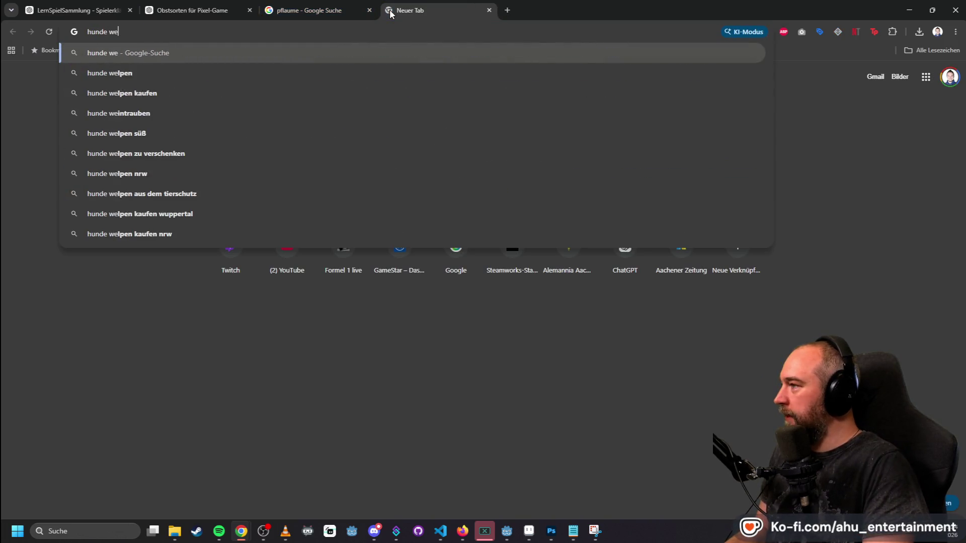
key(BackSpace)
text(pen depüre)
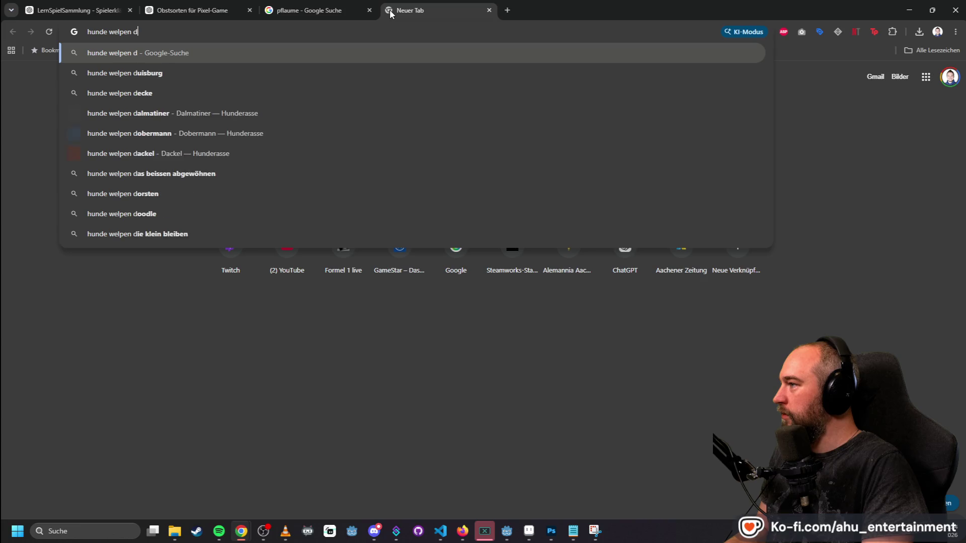
key(BackSpace)
key(BackSpace)
key(BackSpace)
text(re)
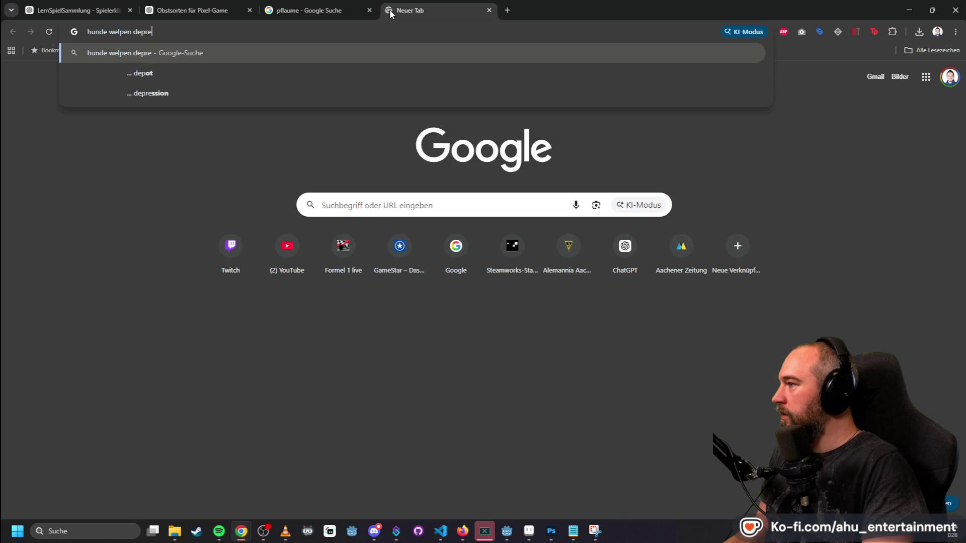
text(ssion)
key(Return)
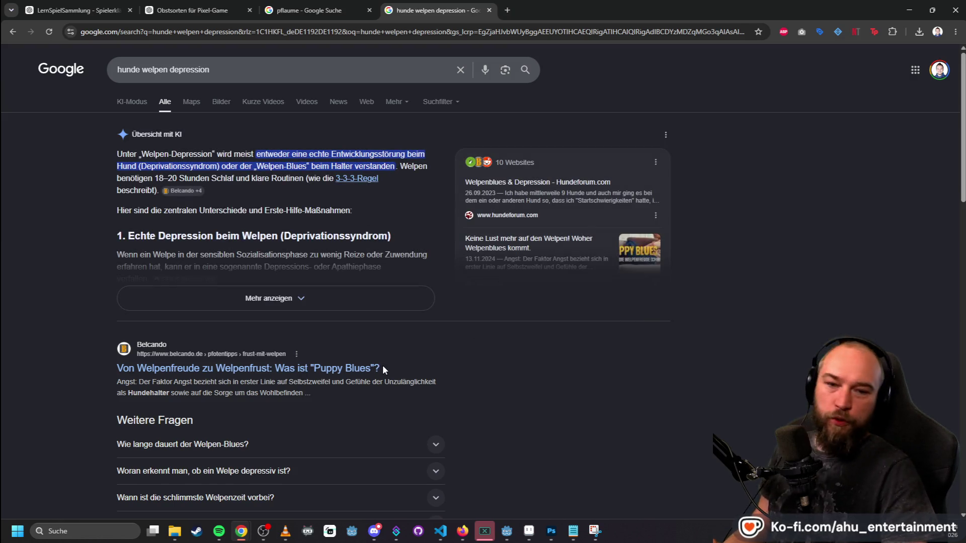
- Replace the query with 'puppy blues' and search again
drag(214, 70, 51, 72)
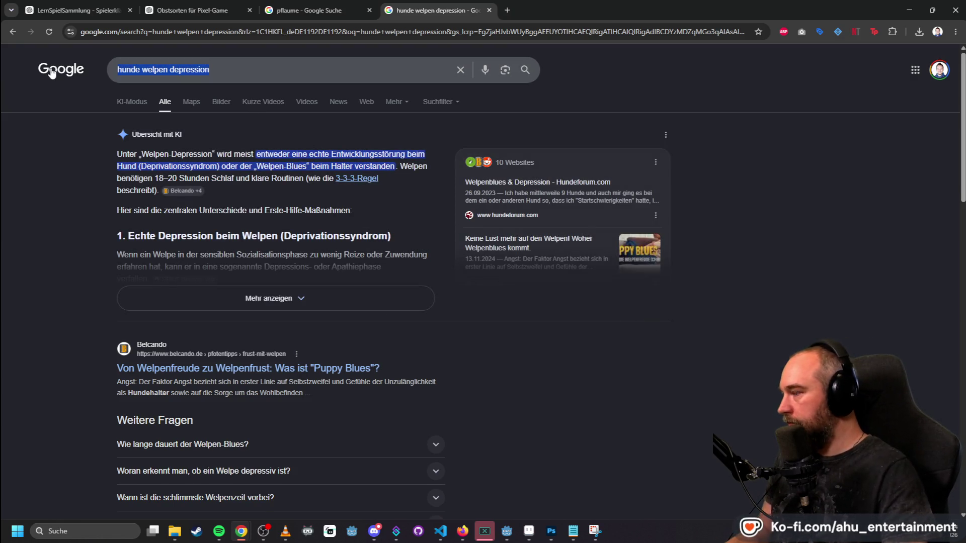
text(puppy blues)
key(Return)
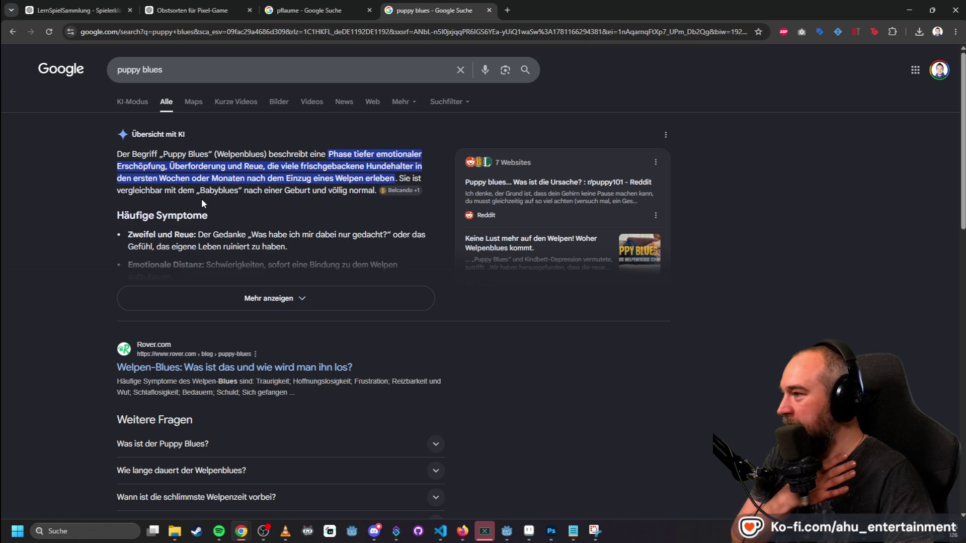
- Expand the AI overview on puppy blues, read through it, and minimize the browser
click(301, 299)
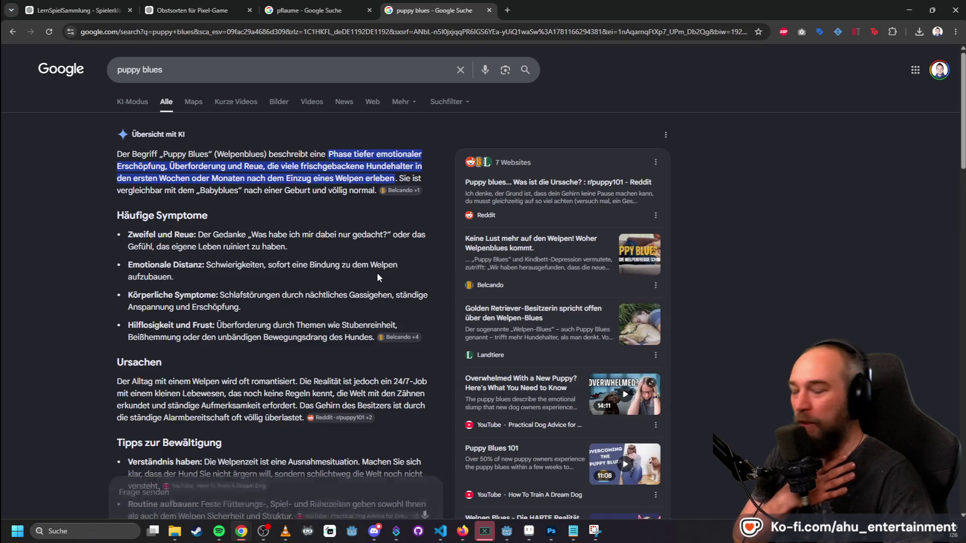
scroll(378, 274, down, 1)
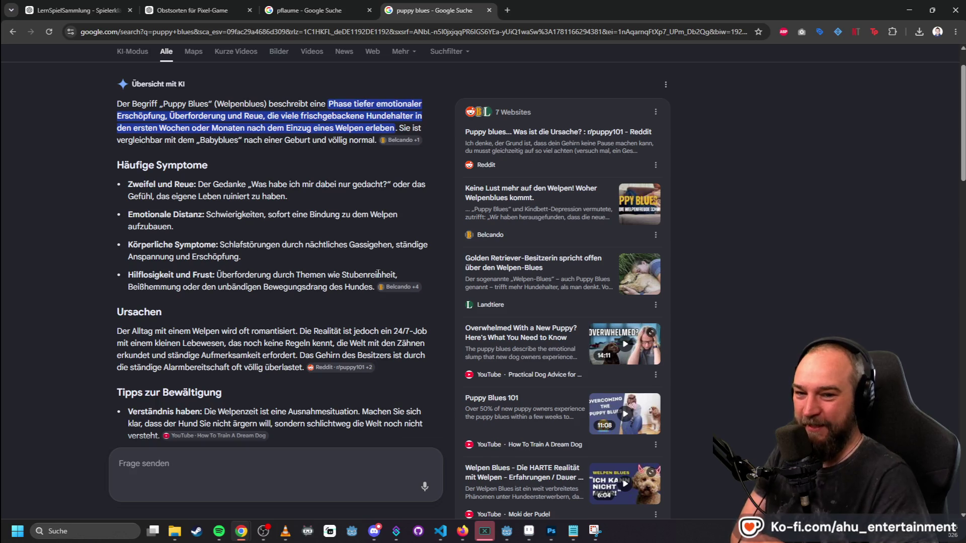
scroll(62, 315, down, 4)
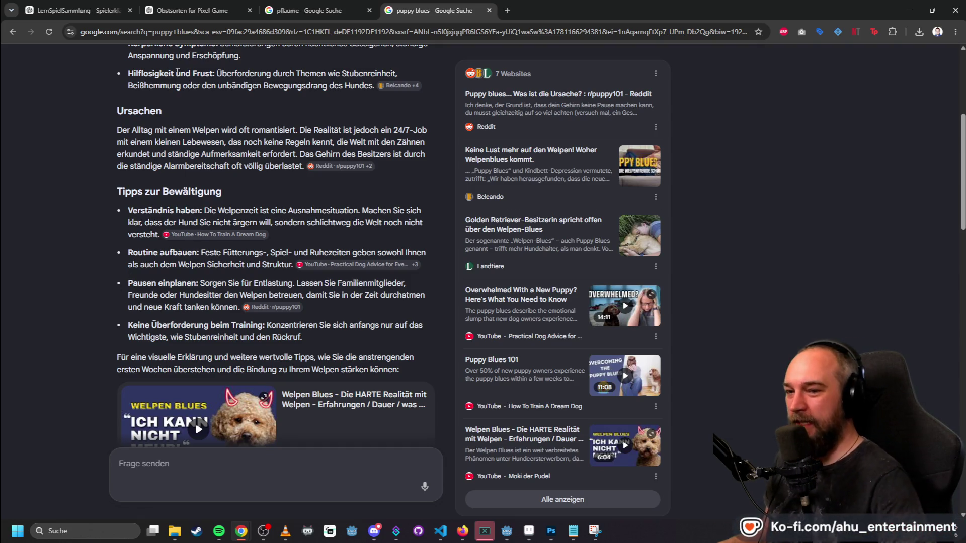
scroll(416, 173, down, 4)
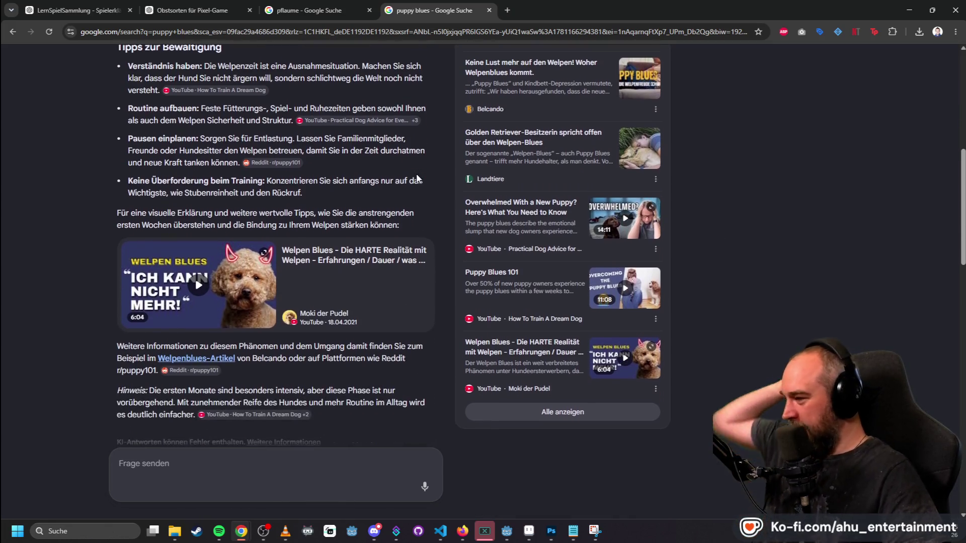
scroll(416, 173, up, 4)
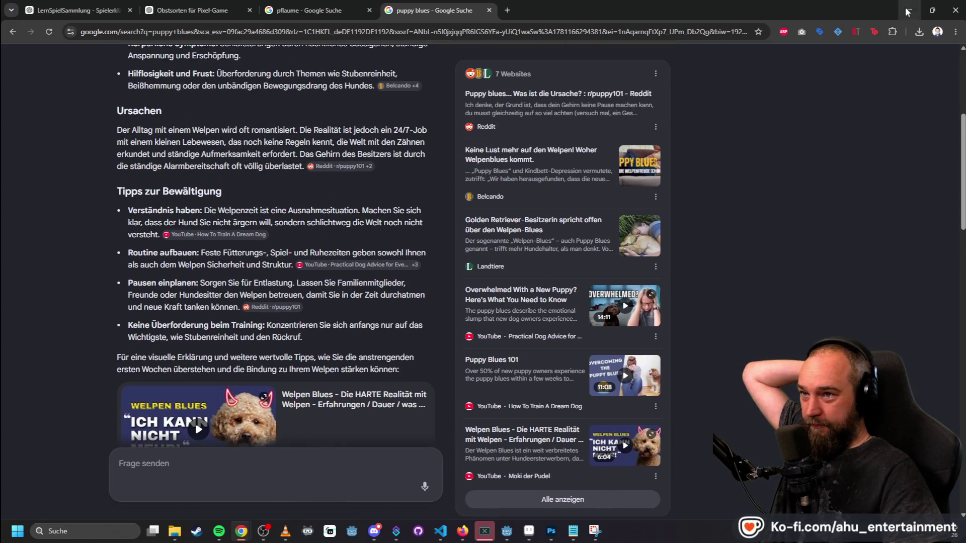
click(909, 10)
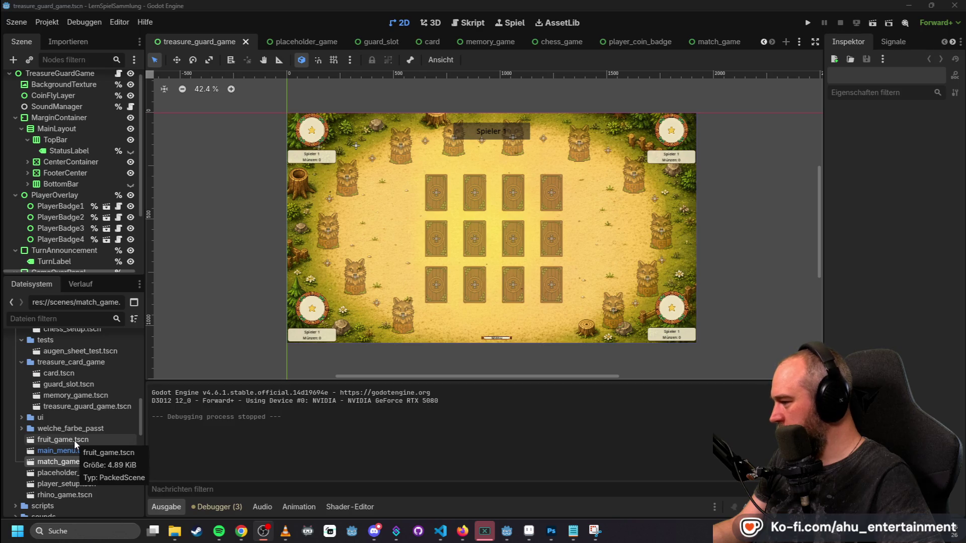
- Open the fruit_game and match_game scenes from the FileSystem dock, then bring Photoshop forward
click(20, 429)
click(20, 428)
double_click(46, 437)
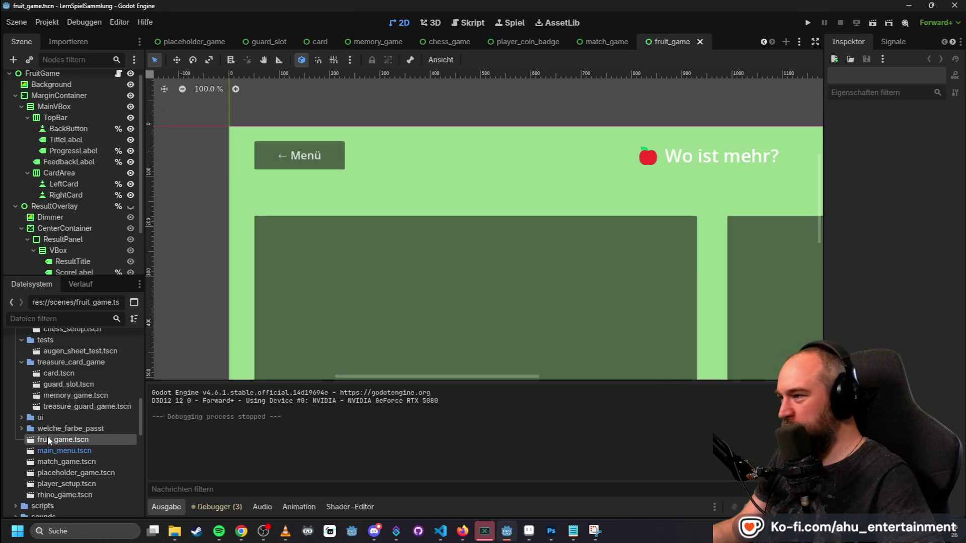
scroll(474, 300, down, 4)
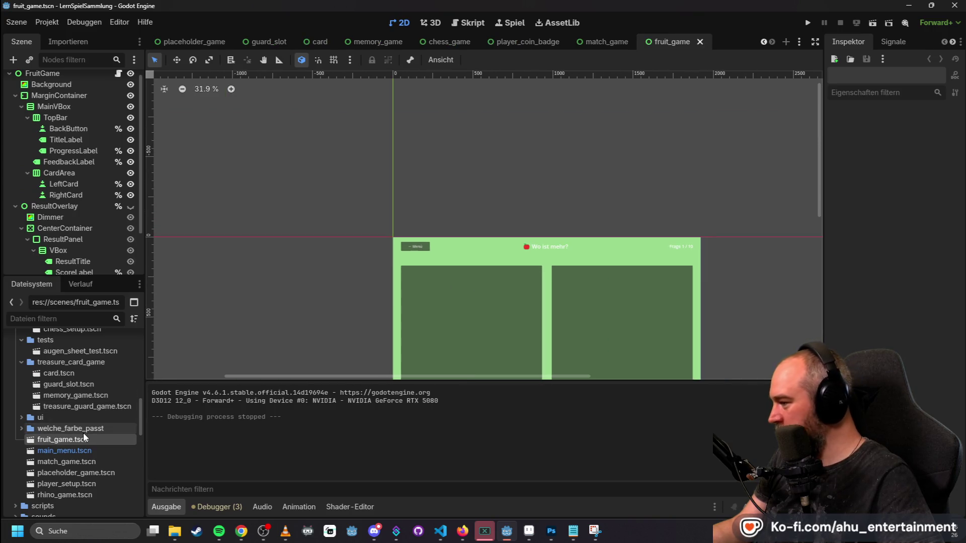
double_click(76, 462)
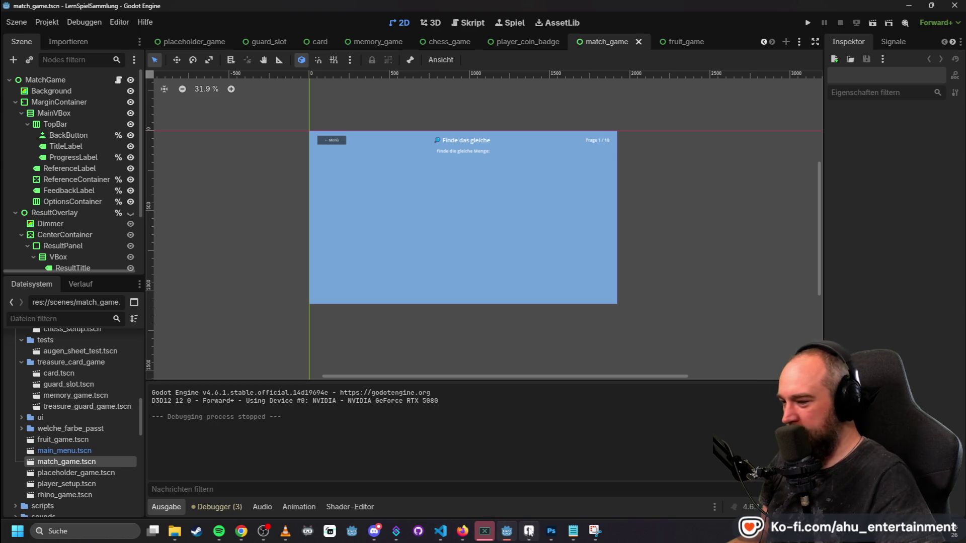
click(546, 532)
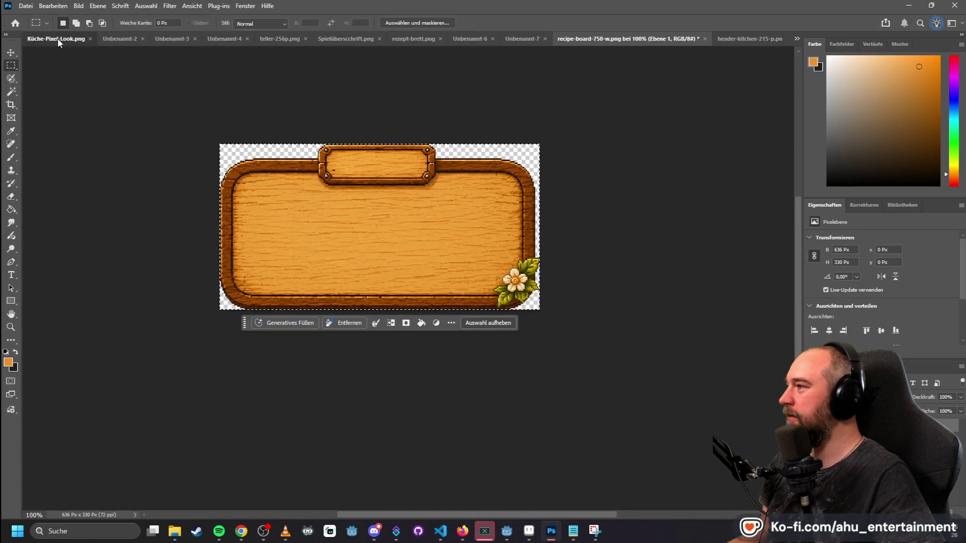
- In the Küche-Pixel-Look mockup, move two kiwis up onto the recipe board
click(58, 39)
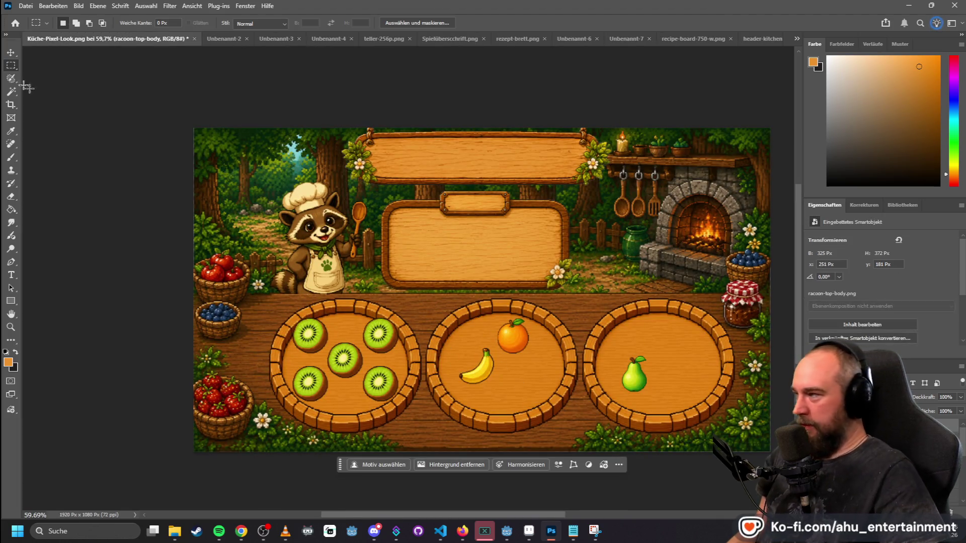
click(12, 52)
click(389, 341)
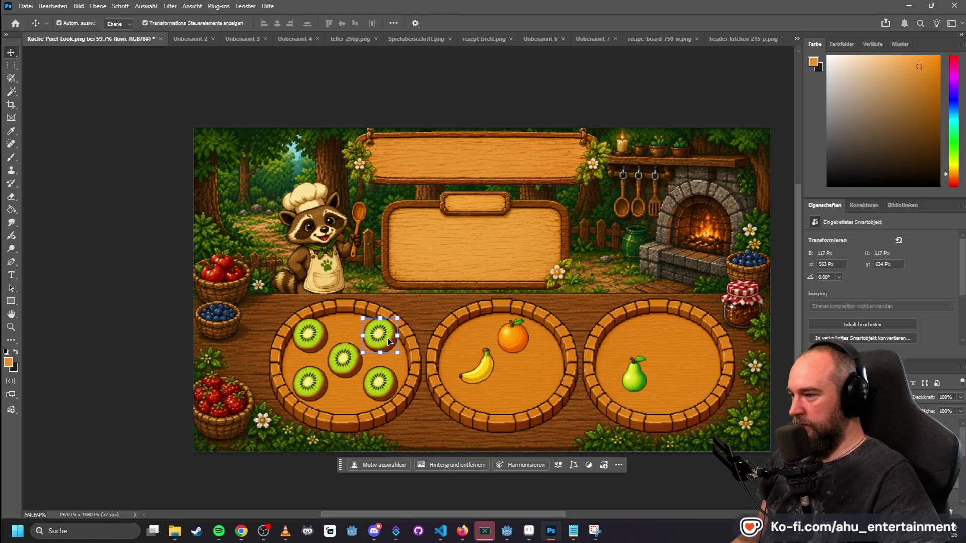
drag(385, 341, 484, 301)
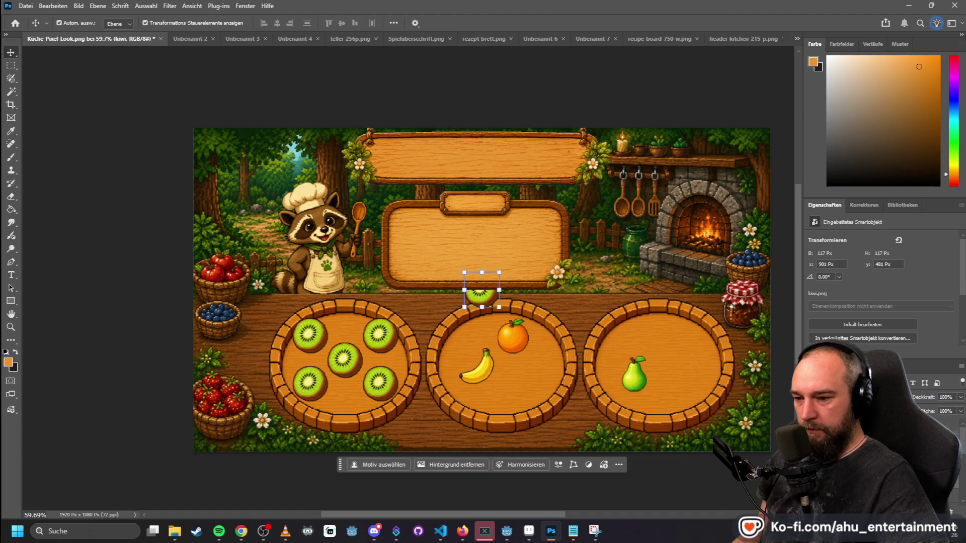
mouse_move(485, 290)
mouse_down()
mouse_move(430, 242)
mouse_move(483, 282)
mouse_move(486, 245)
mouse_up()
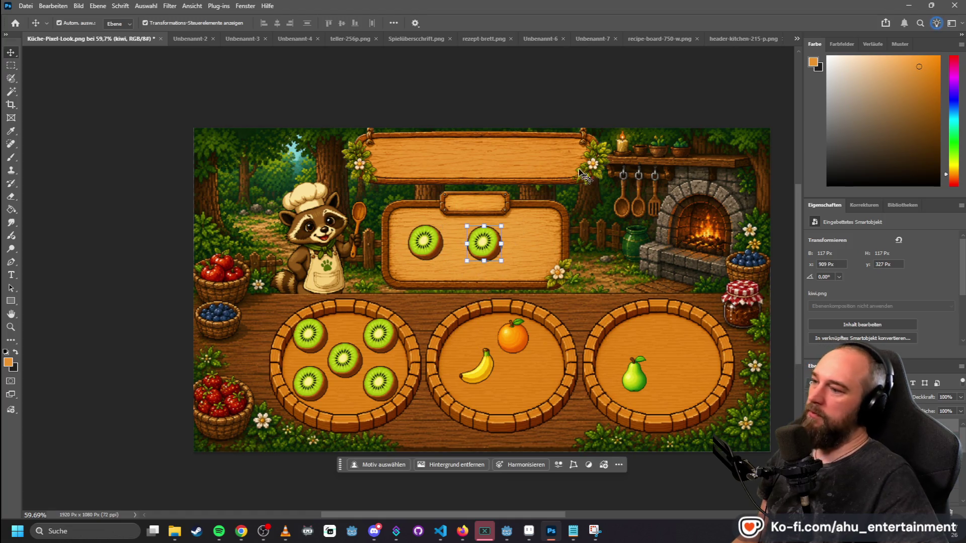
click(721, 150)
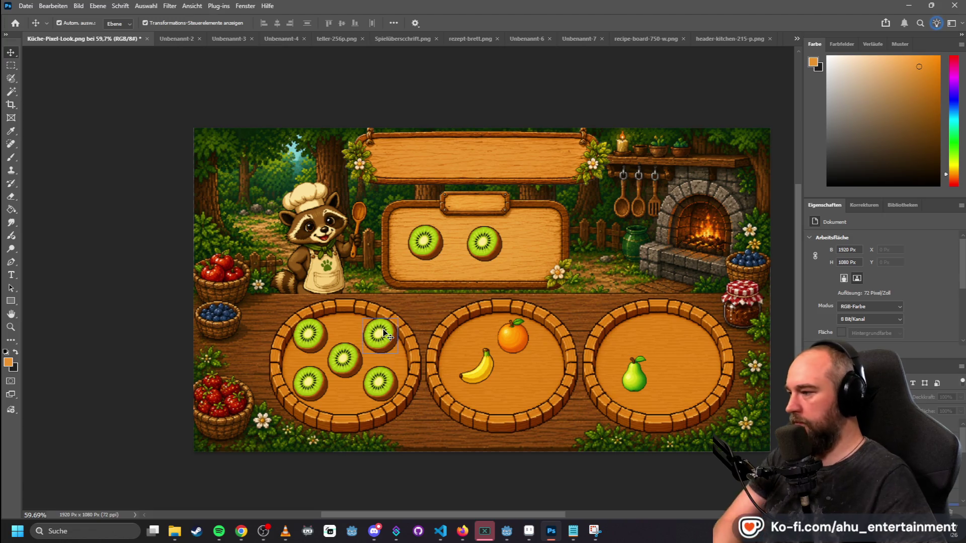
- Delete the banana, orange and pear, and copy kiwis into the middle and right plates
click(487, 371)
key(Delete)
key(Delete)
key(Delete)
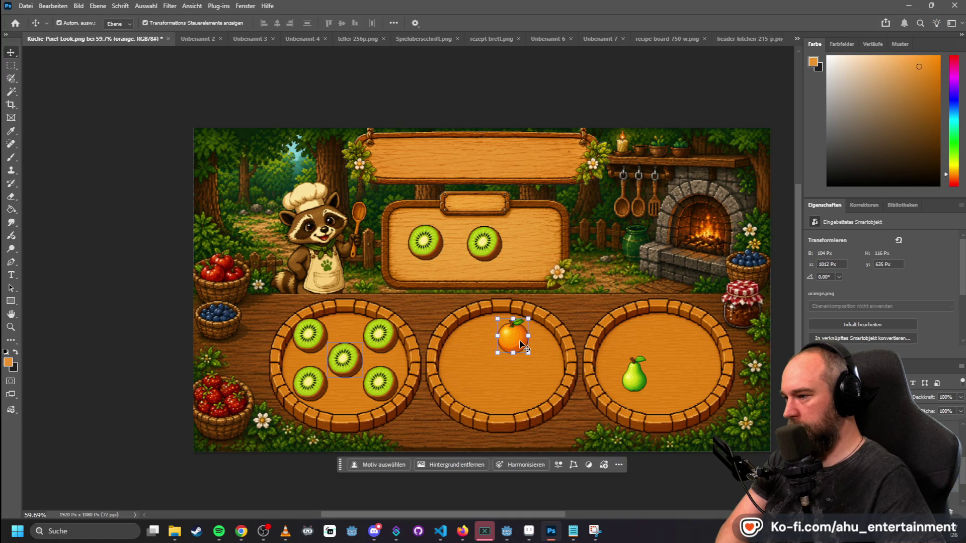
drag(489, 261, 480, 359)
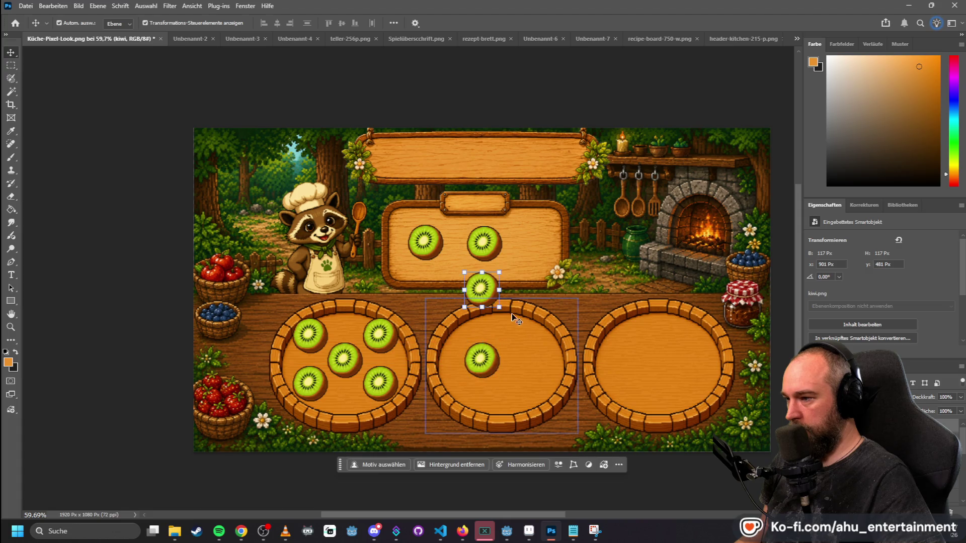
mouse_move(482, 288)
mouse_down()
mouse_move(523, 369)
mouse_move(527, 359)
mouse_up()
mouse_move(482, 243)
mouse_down()
mouse_move(481, 283)
mouse_move(653, 360)
mouse_up()
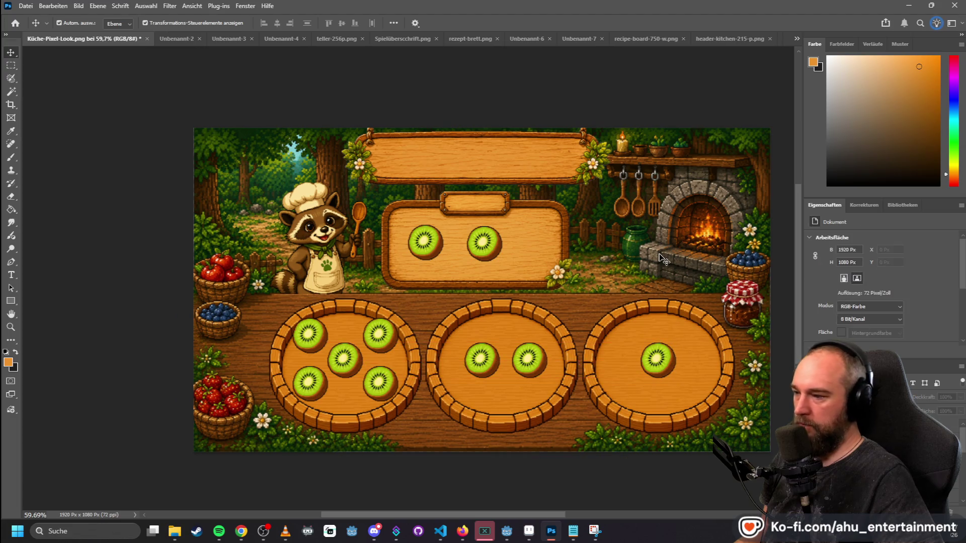
click(632, 210)
scroll(633, 210, down, 1)
scroll(633, 211, down, 2)
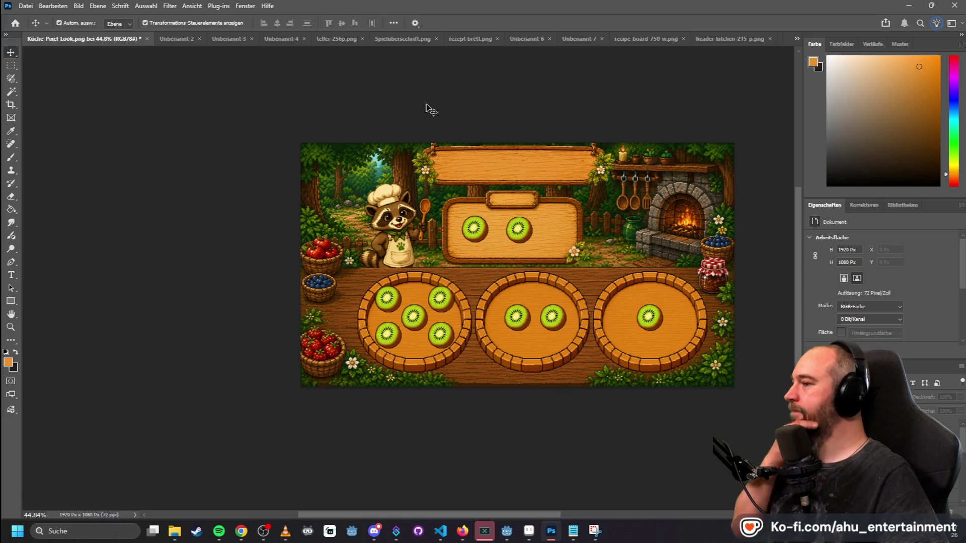
- Quick-export the kiwi mockup as a PNG, adding a Game-Template suffix to the Küche-Pixel-Look name
click(30, 7)
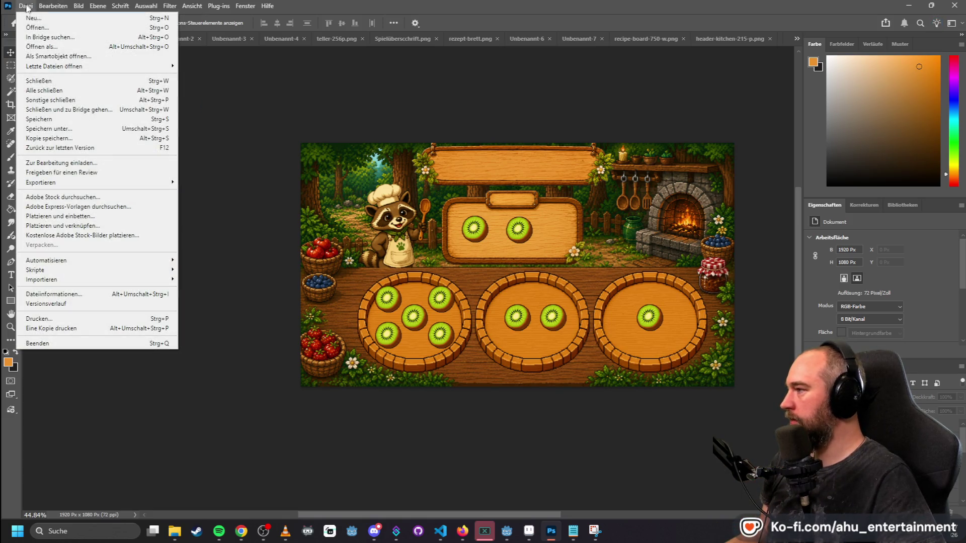
mouse_move(150, 184)
click(213, 182)
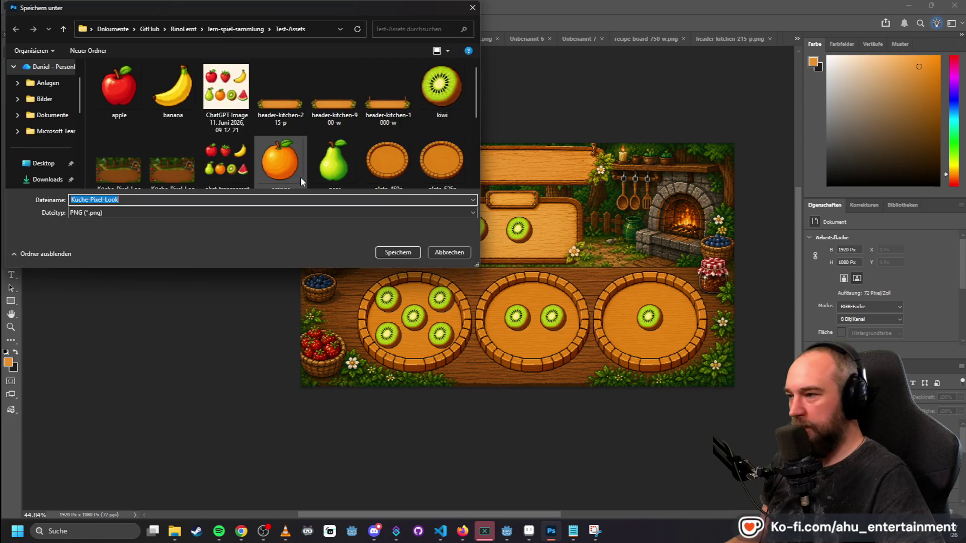
click(129, 198)
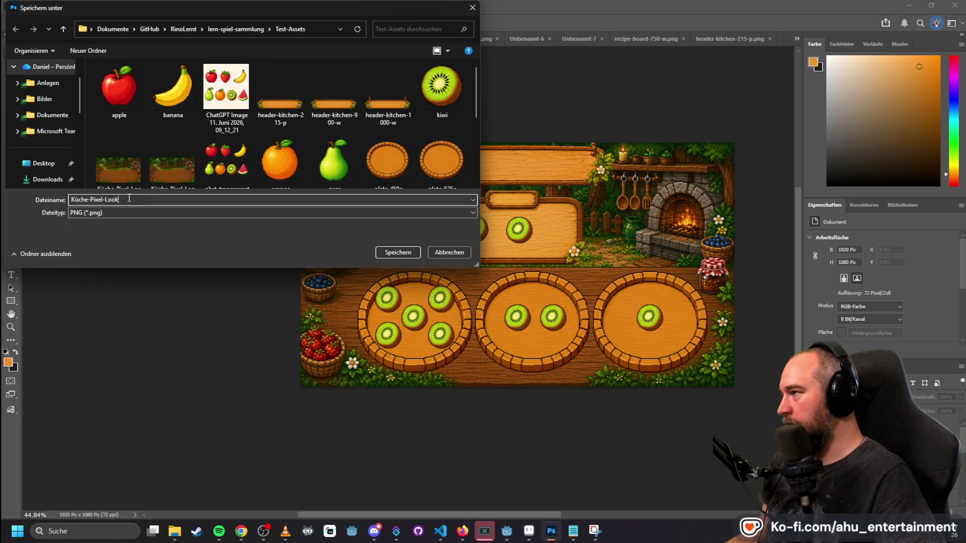
text(-Template-)
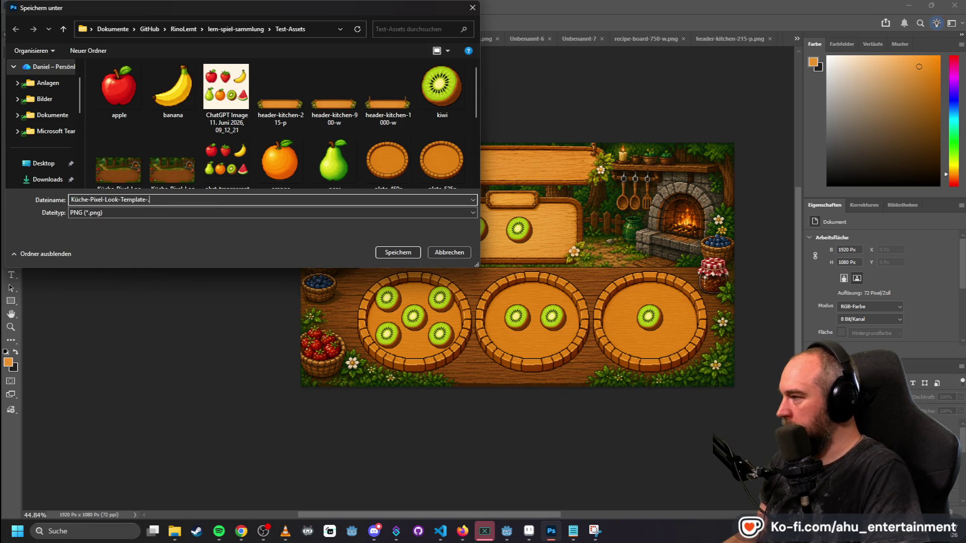
key(BackSpace)
key(BackSpace)
key(BackSpace)
text(Game-T)
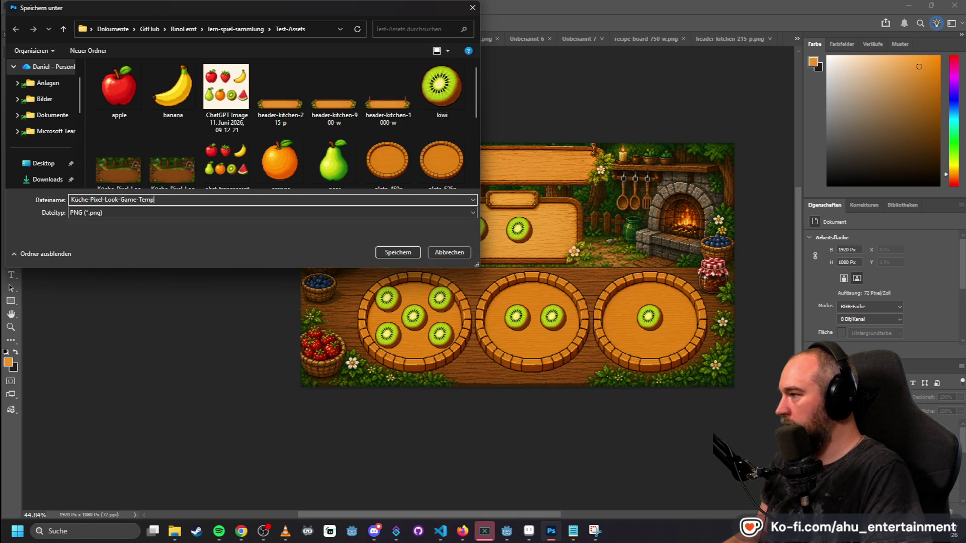
key(Return)
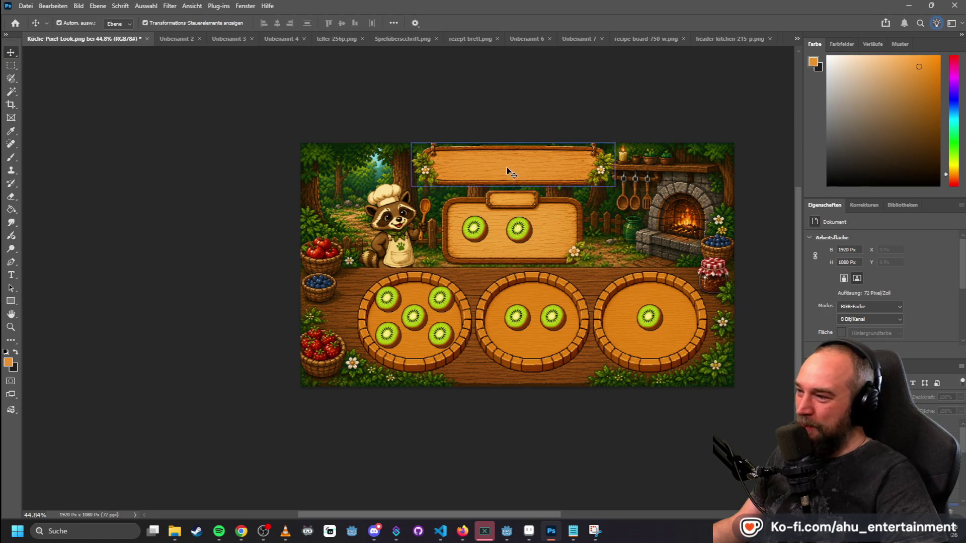
click(426, 173)
scroll(427, 174, up, 2)
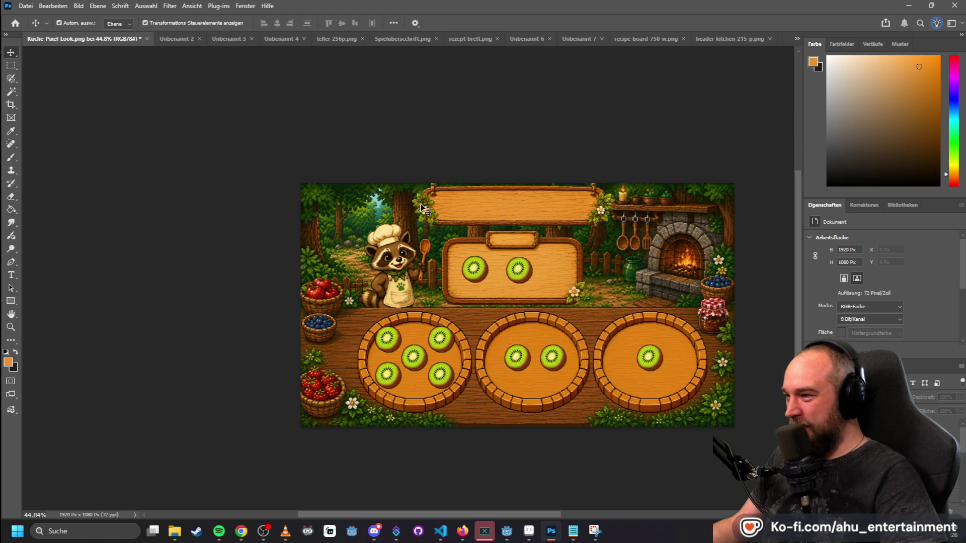
scroll(425, 215, up, 5)
scroll(425, 216, up, 4)
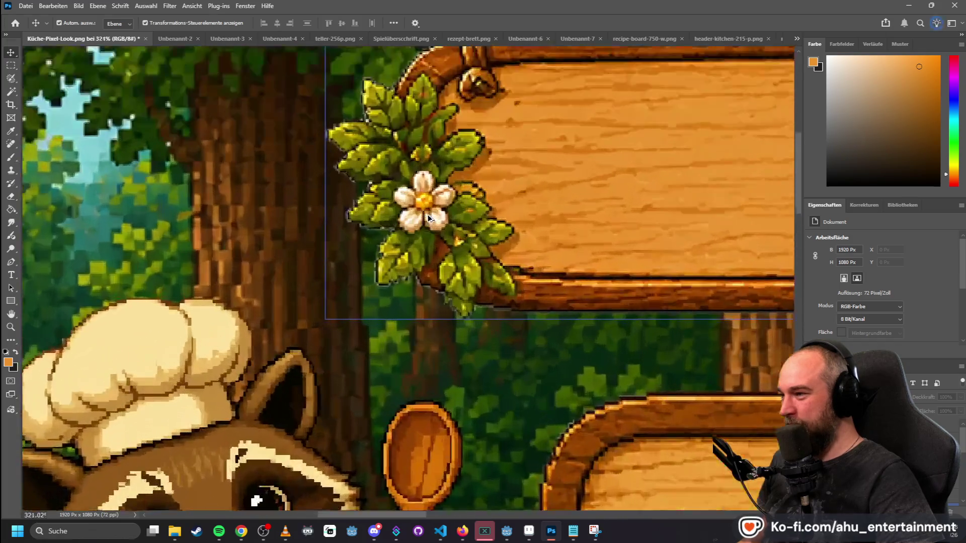
scroll(468, 196, down, 6)
scroll(472, 195, down, 1)
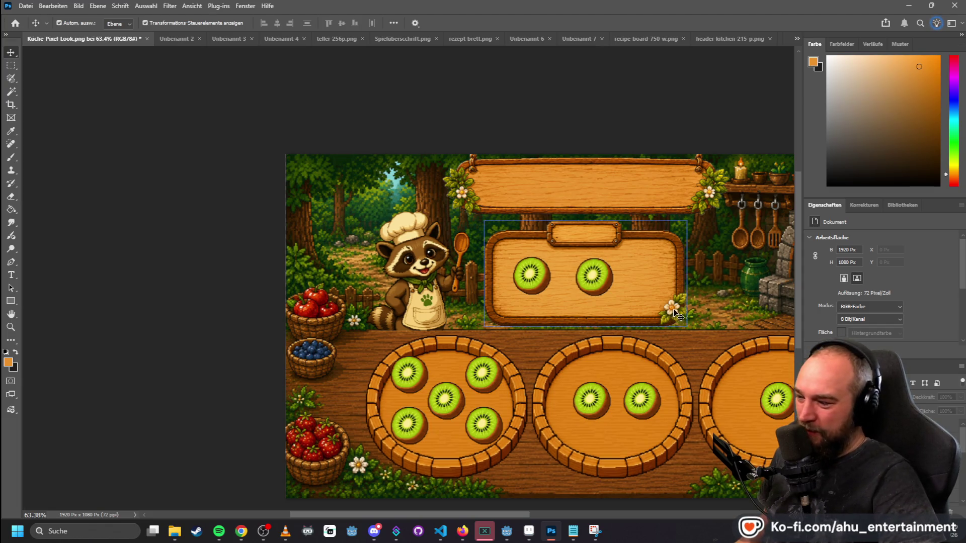
scroll(670, 314, up, 3)
scroll(671, 306, down, 5)
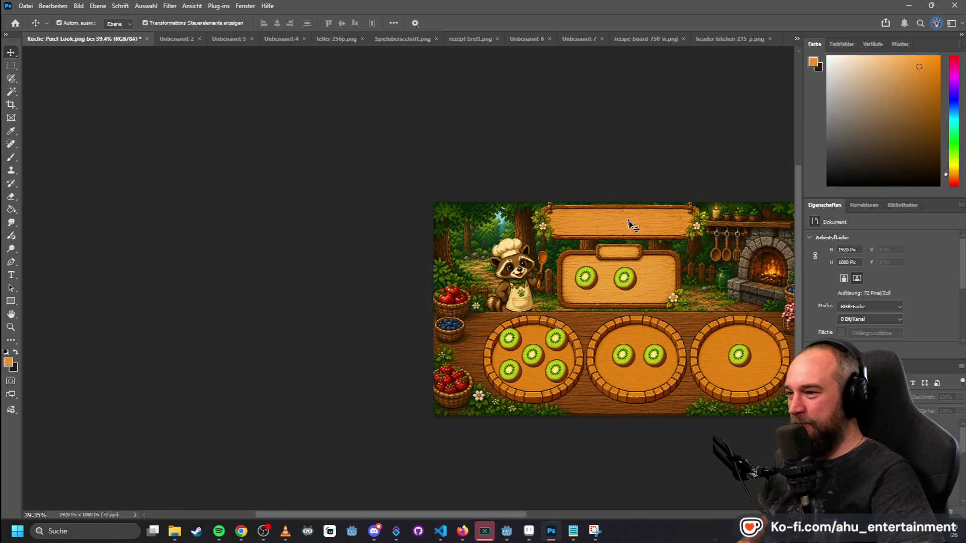
mouse_move(448, 515)
mouse_down()
mouse_move(530, 515)
mouse_move(512, 518)
mouse_up()
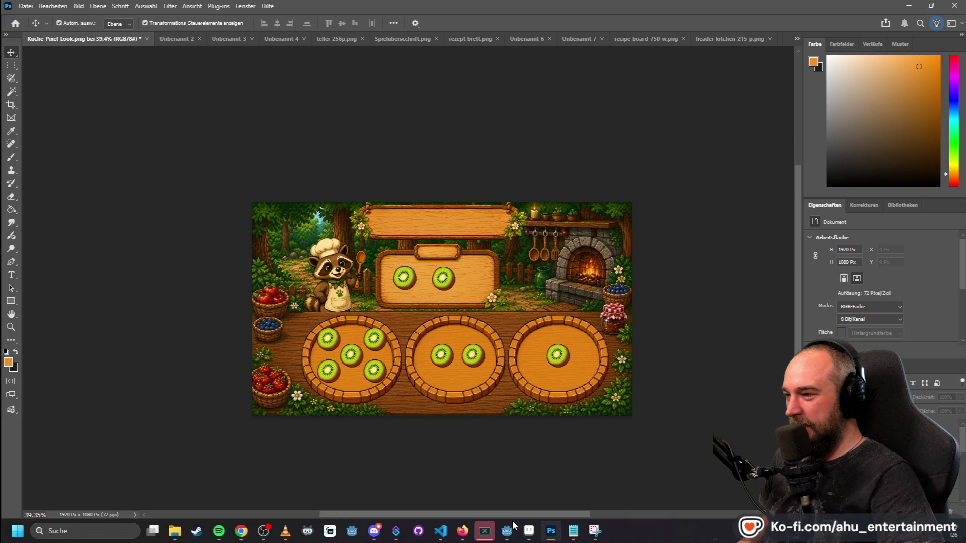
scroll(364, 301, up, 1)
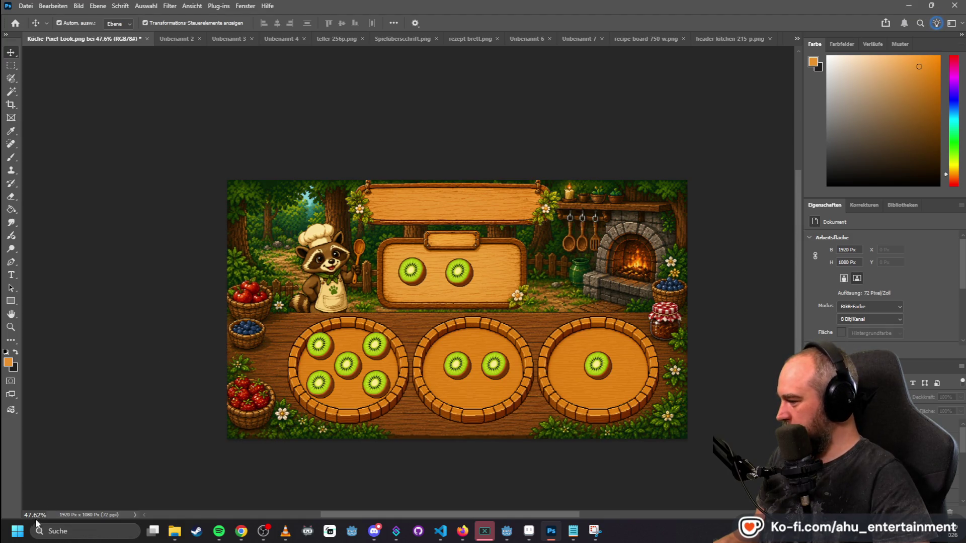
- Place Notepad over the canvas and type 'Wir überabeiten jetzt zusammen komplett das' in a new note
click(576, 537)
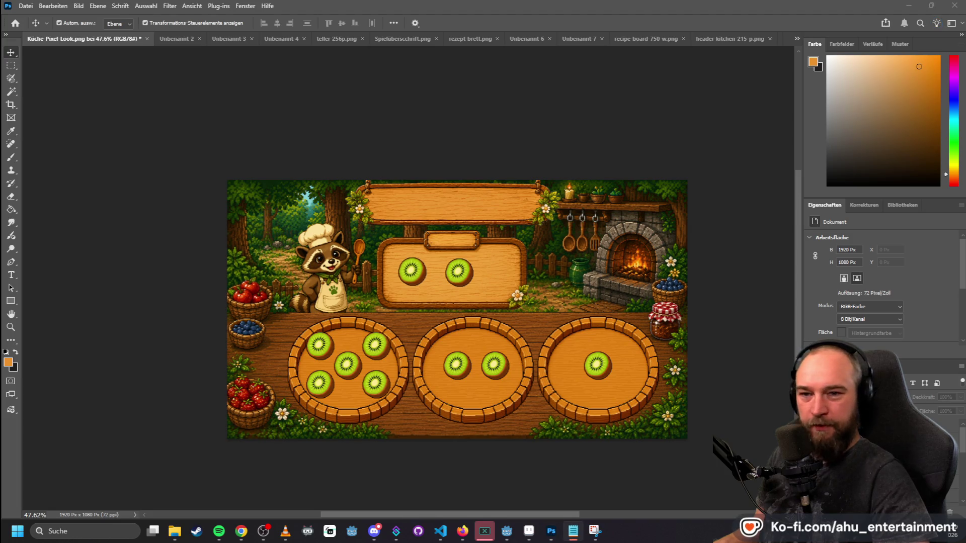
mouse_move(573, 190)
mouse_down()
mouse_move(366, 116)
mouse_move(399, 95)
mouse_move(389, 159)
mouse_move(727, 264)
mouse_move(343, 123)
mouse_up()
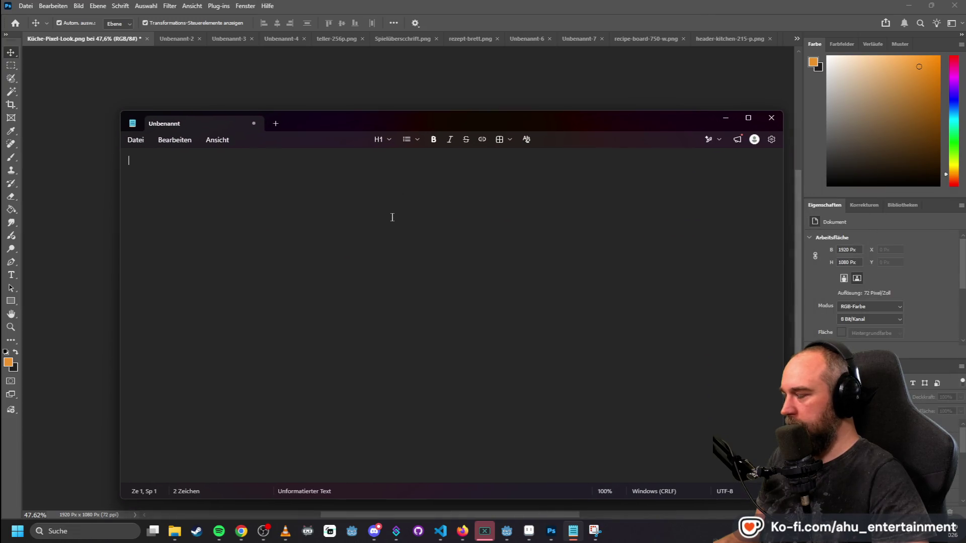
text(Wir3)
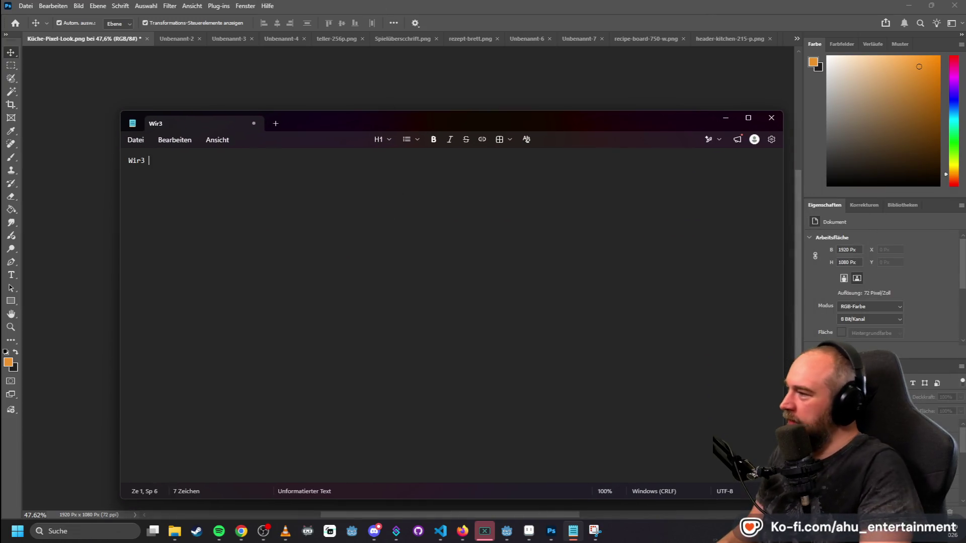
key(BackSpace)
key(BackSpace)
text(überabeiten )
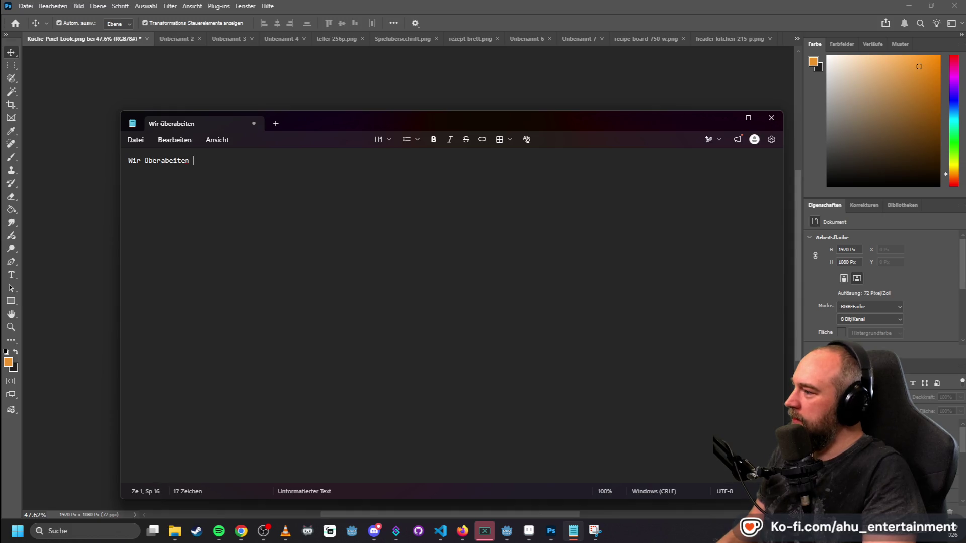
text(jetzt zusammen )
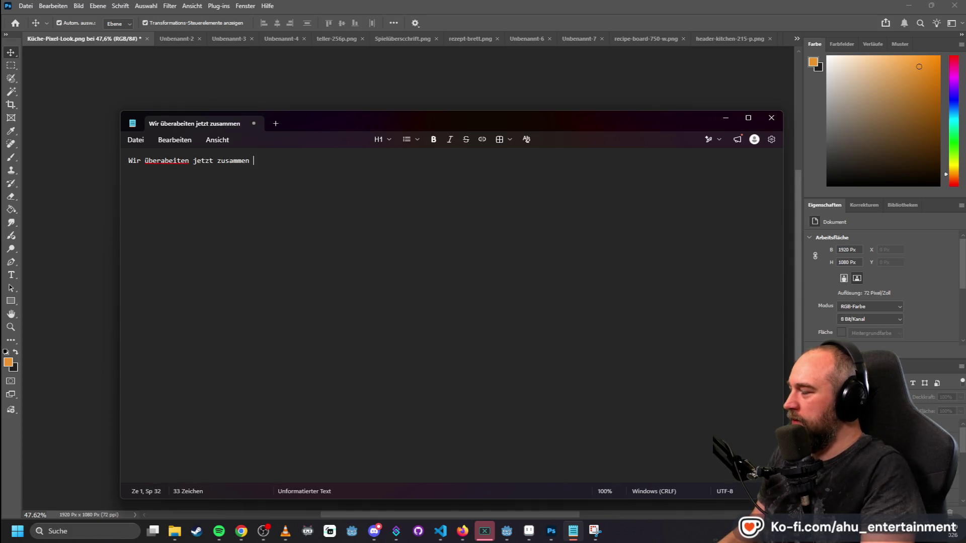
text(komplett das)
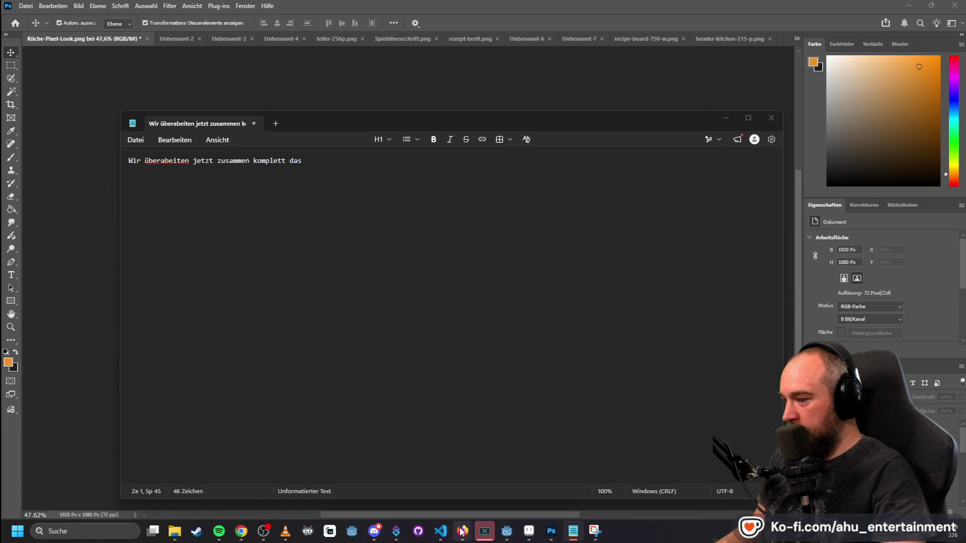
- Bring the Godot editor showing the match_game scene to the front
mouse_move(462, 532)
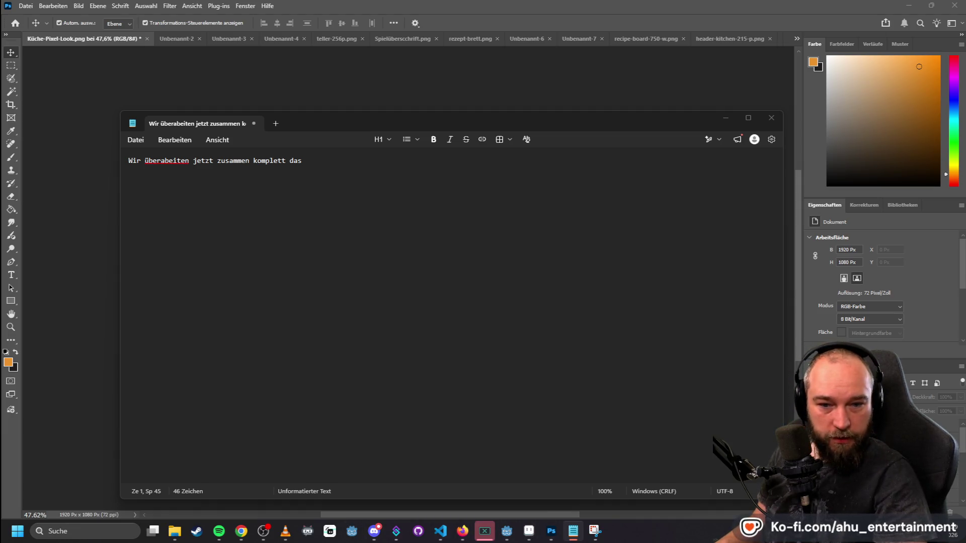
click(440, 531)
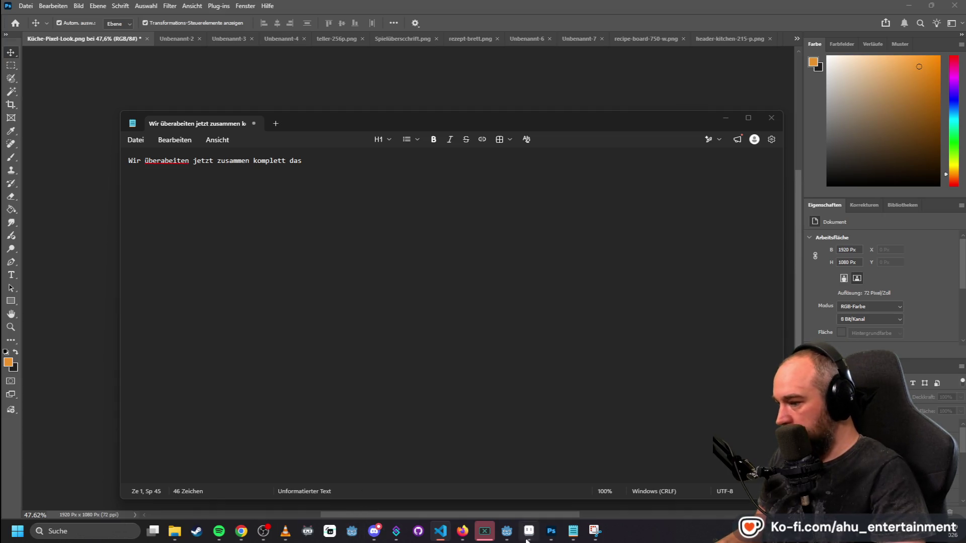
click(507, 533)
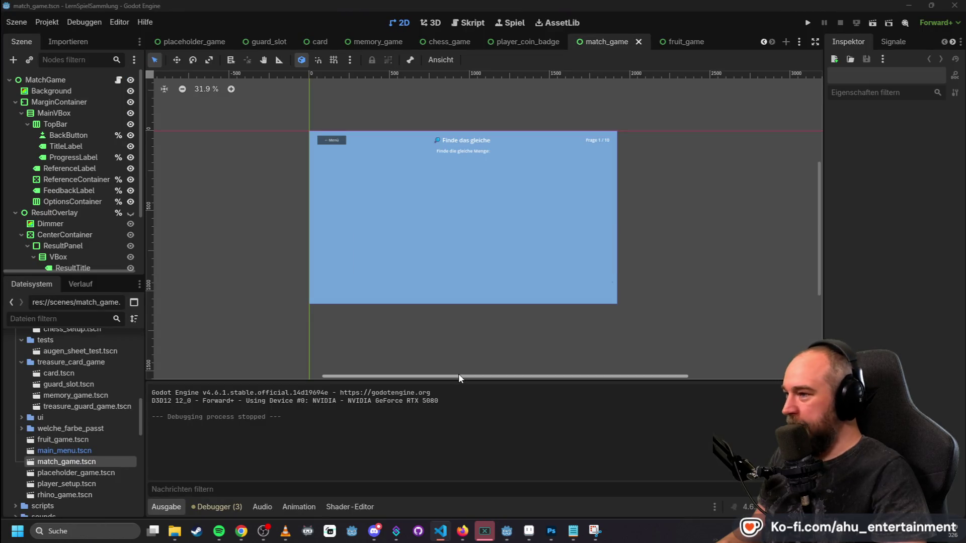
- Finish the first sentence with 'match_game,' and add a line about the new graphics to use
key(alt+Tab)
text(ma)
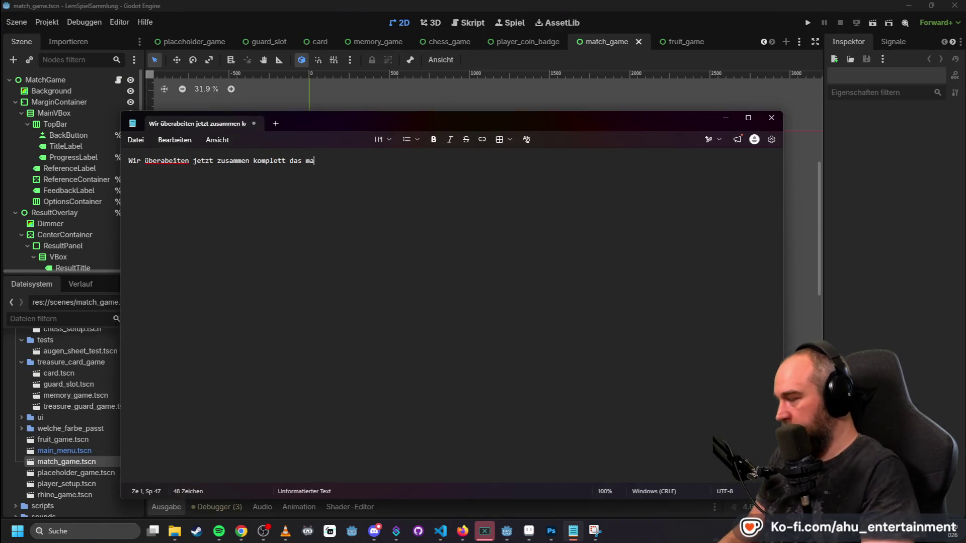
text(tch_gam)
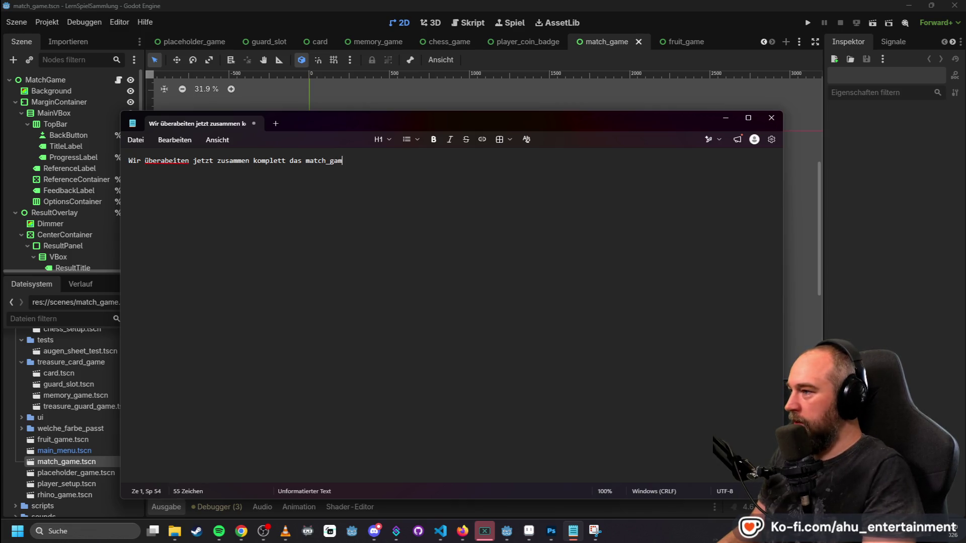
text(e,)
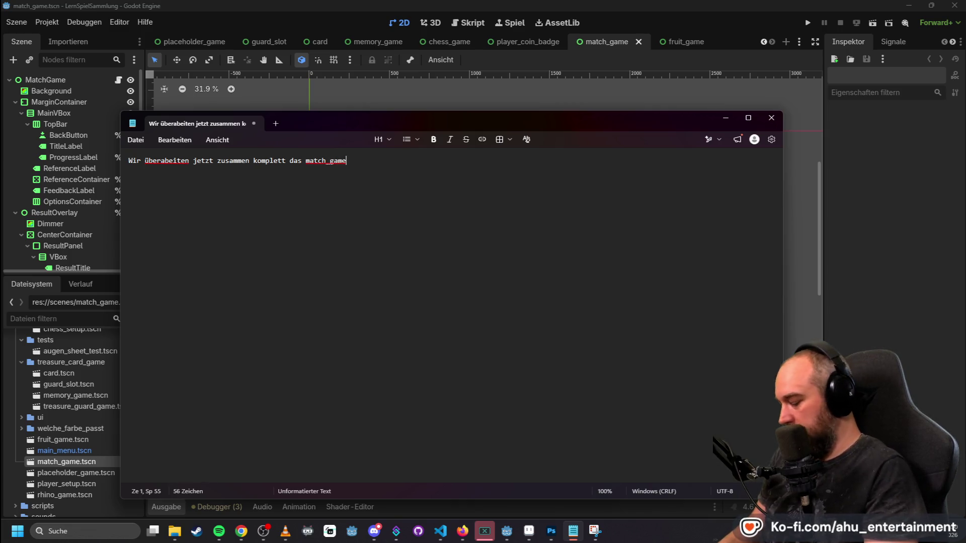
text(.tscn)
key(Return)
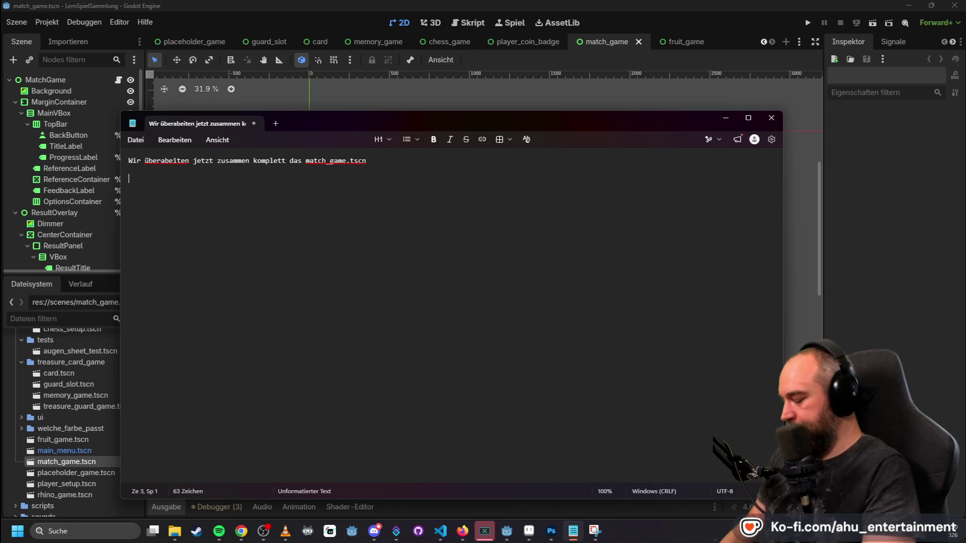
text(Ich habe nämlich)
text(n die )
text(kompletten Grafiken)
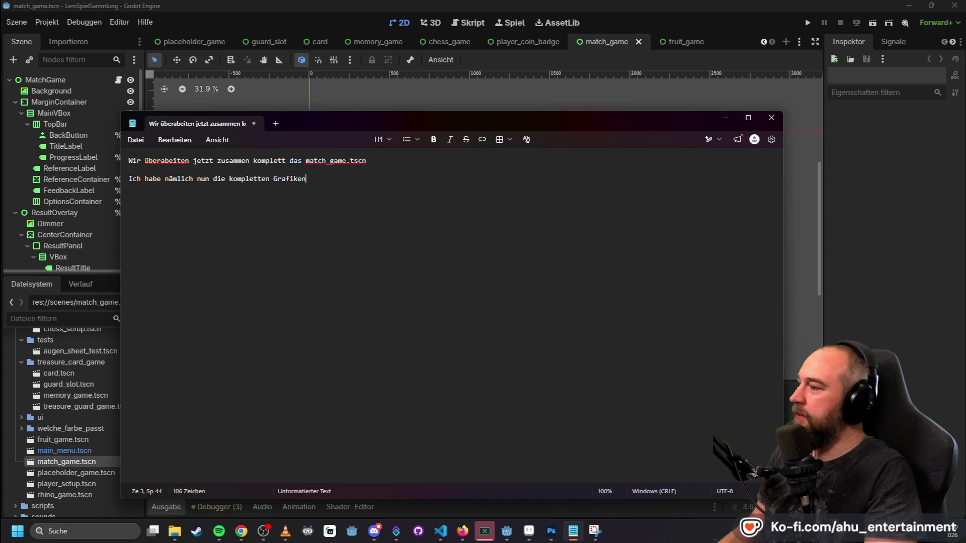
text(ür das)
text( Spiel erstellt.)
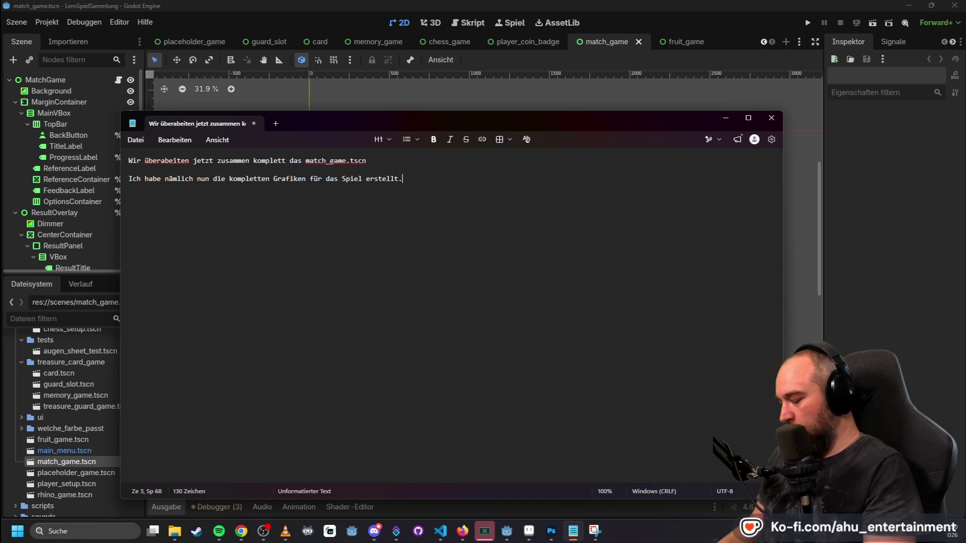
text(habe eine )
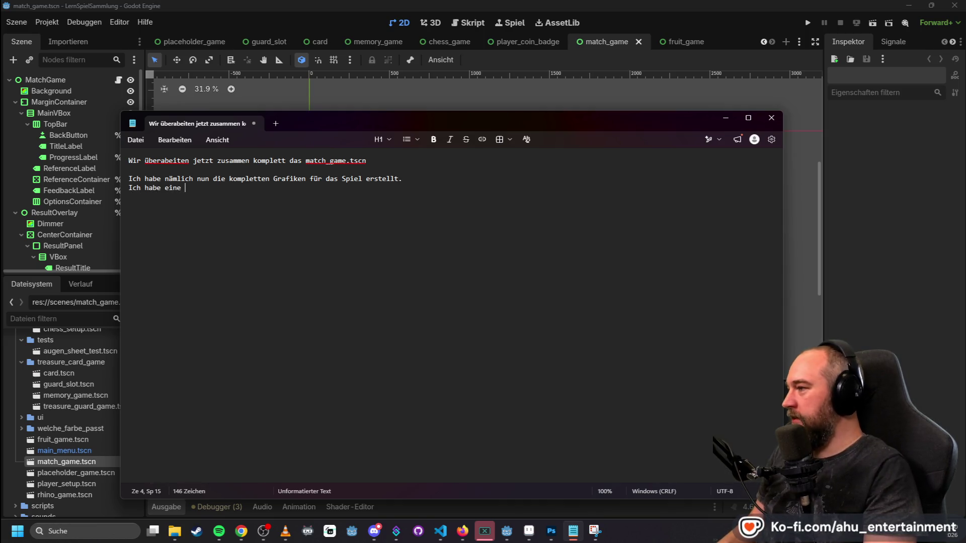
text(Templaq)
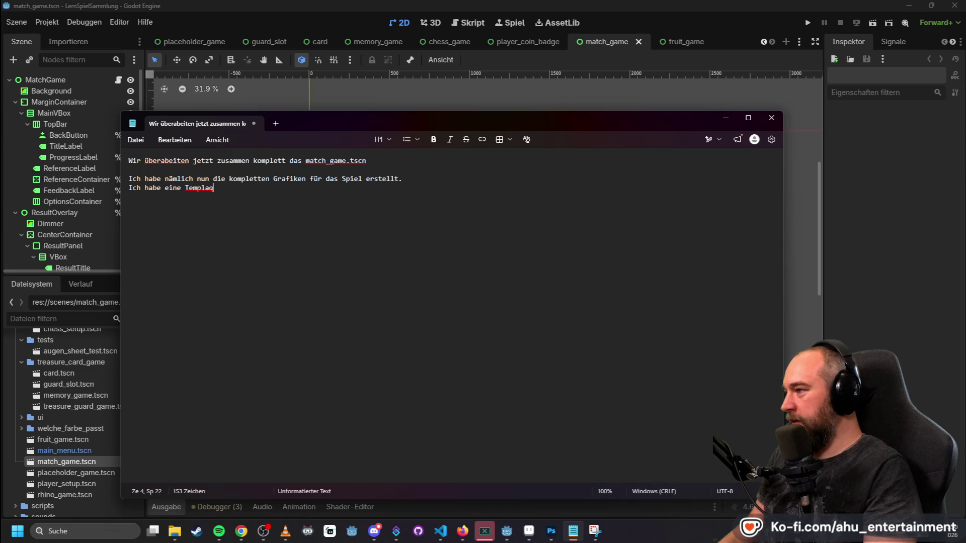
text(te rafik hint)
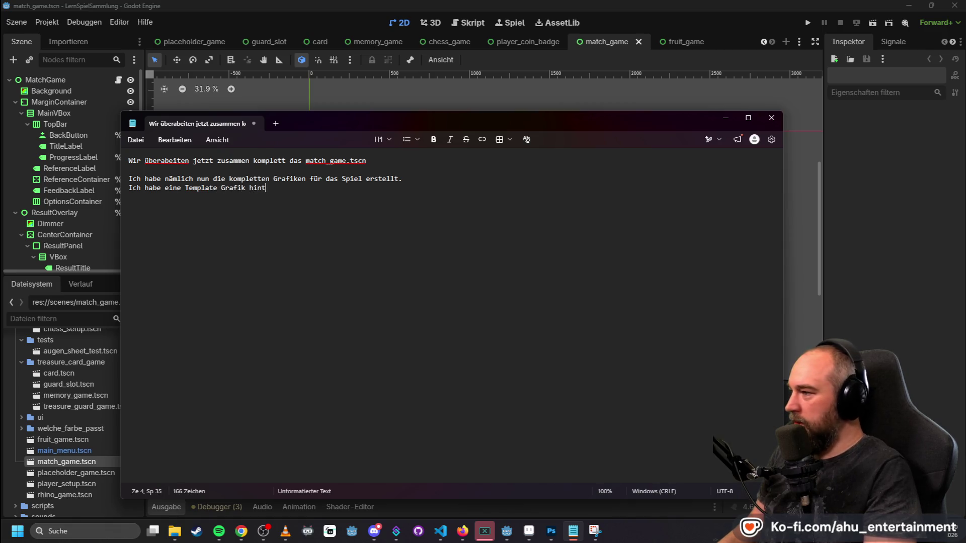
text(du dich orini)
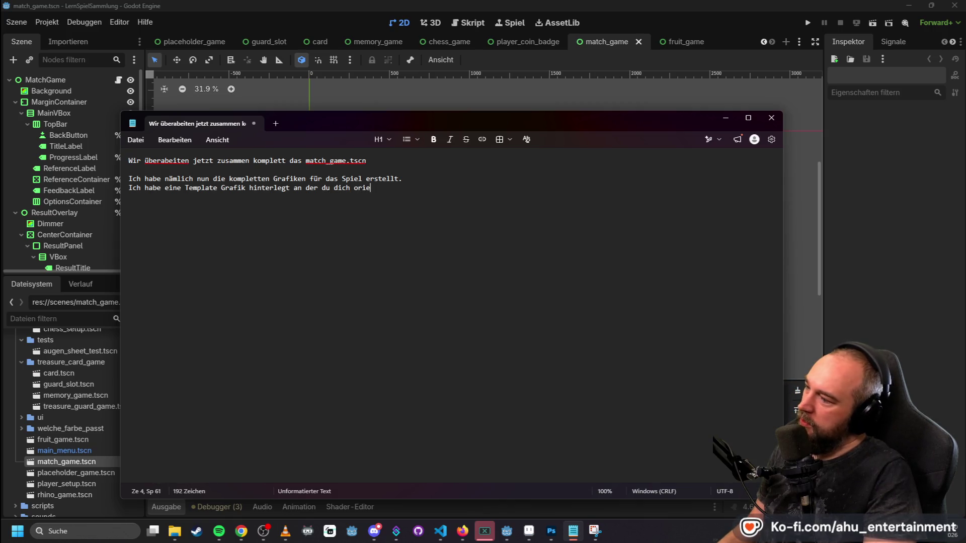
text(ie das)
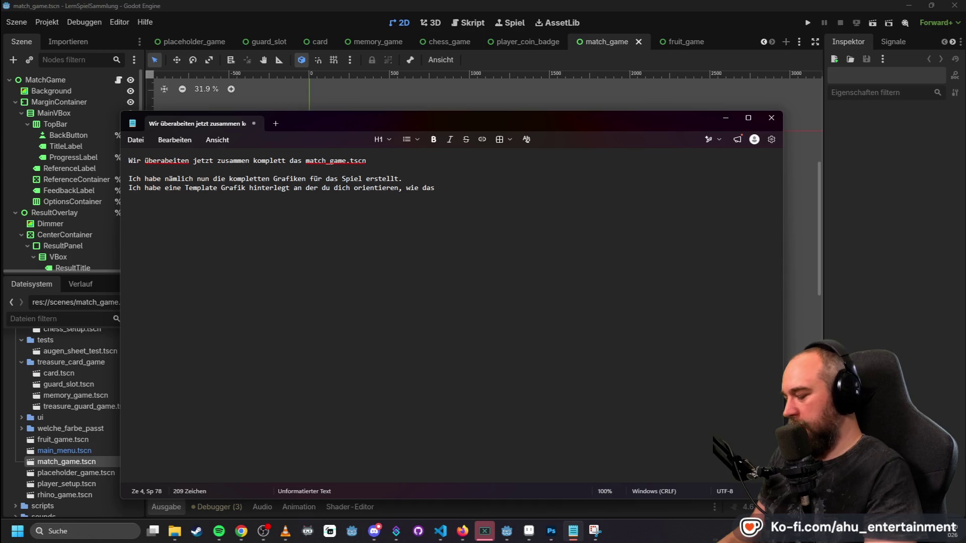
key(BackSpace)
key(BackSpace)
key(BackSpace)
text(die Grafiken )
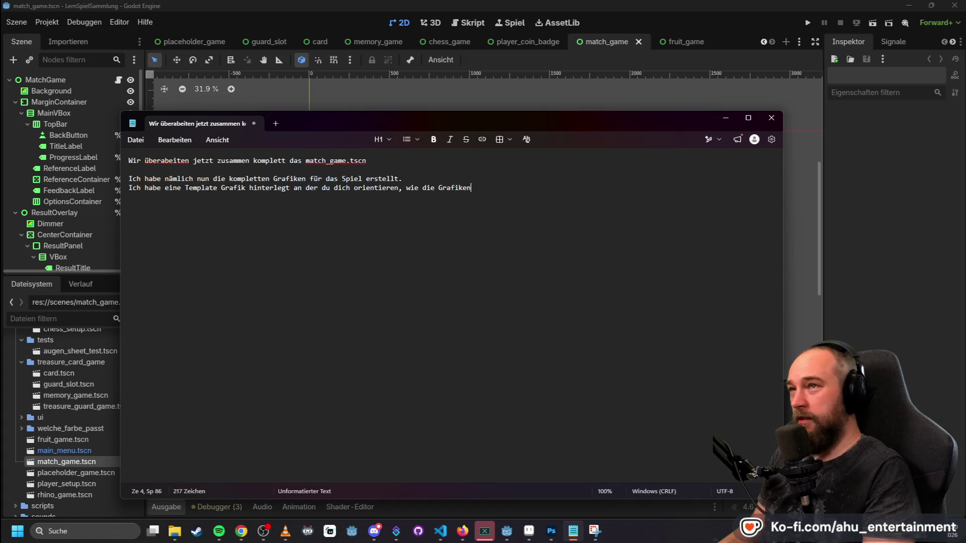
text(zusammen koi)
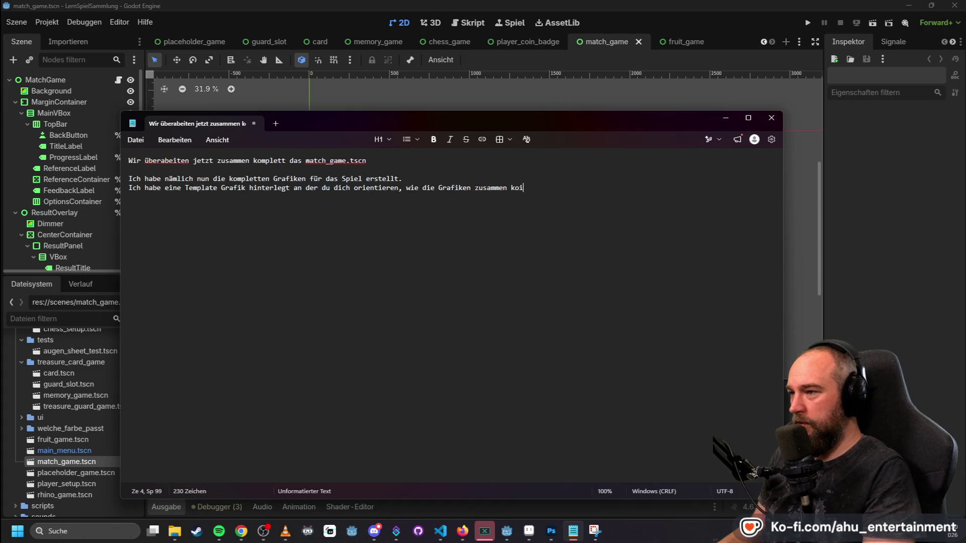
key(BackSpace)
text(mpon)
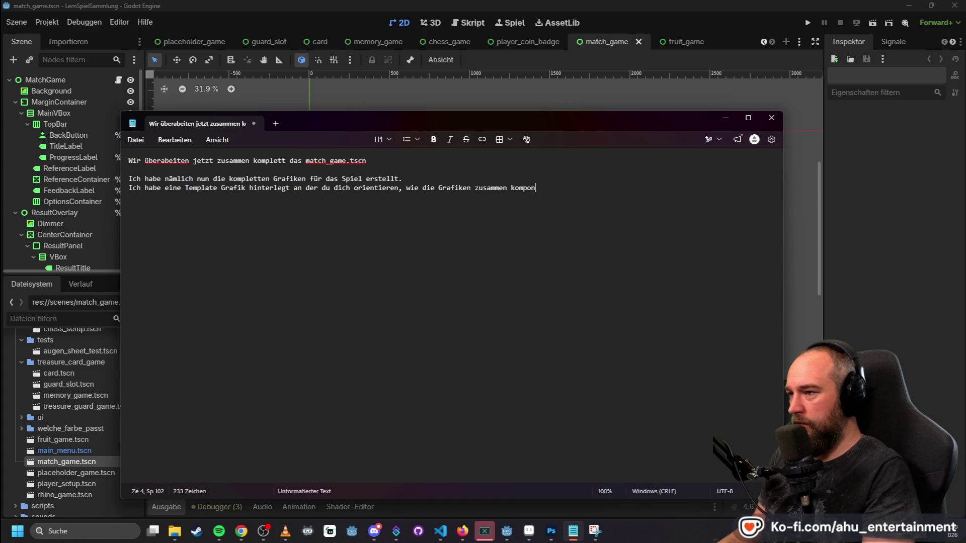
text(iert werden.)
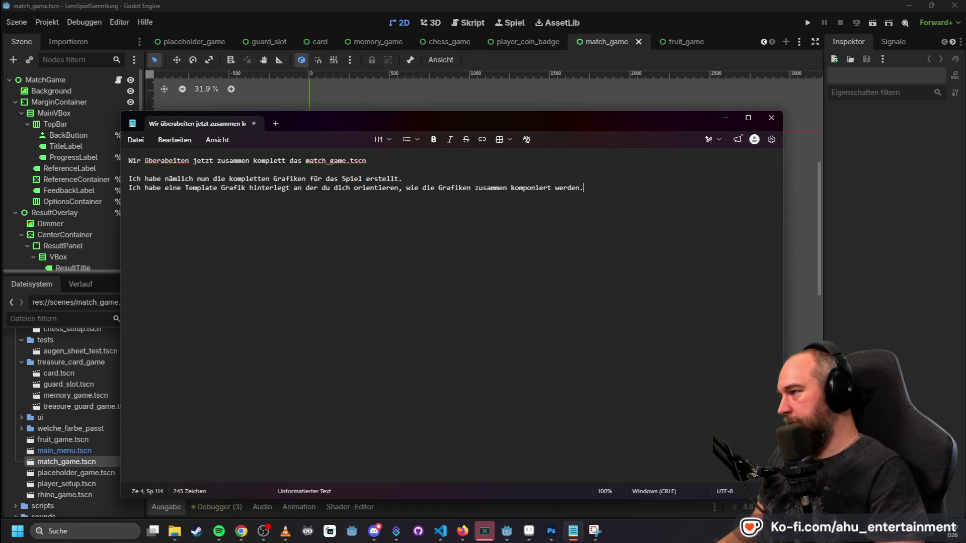
text(die Grafiken finde)
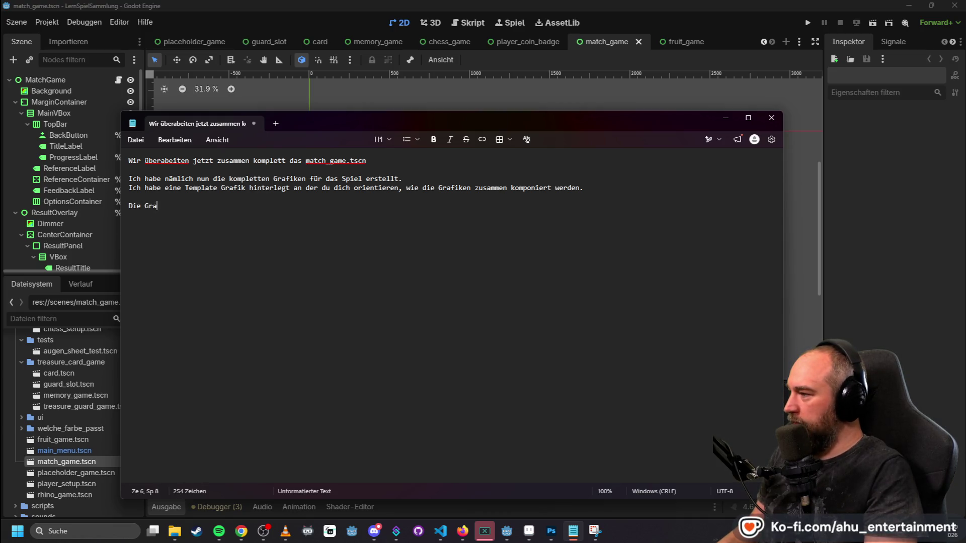
text(st du im)
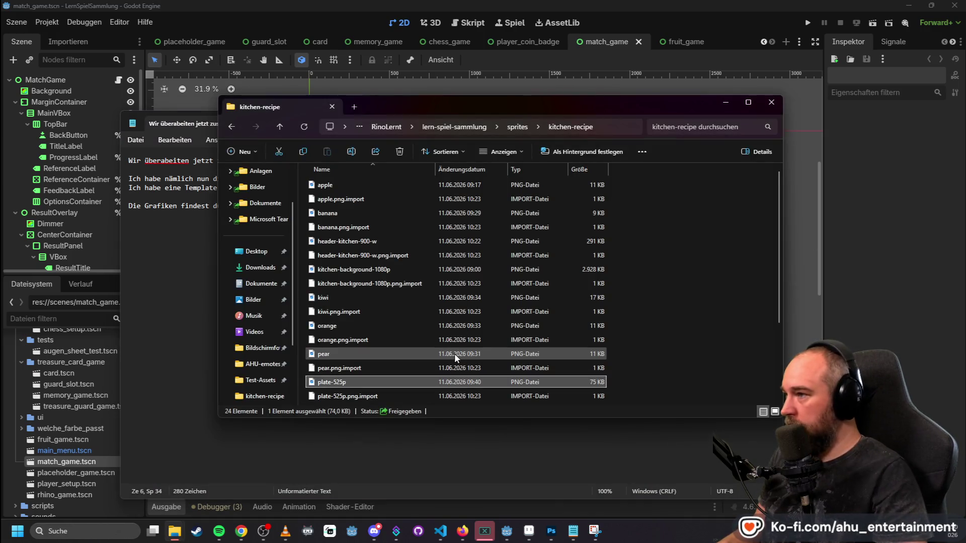
- Name the kitchen-recipe folder, then add 'Die Logik vom Spiel bleibt gleich.' and 'Bitte baue alles Godot konform ein.'
key(alt+Tab)
text(kitch)
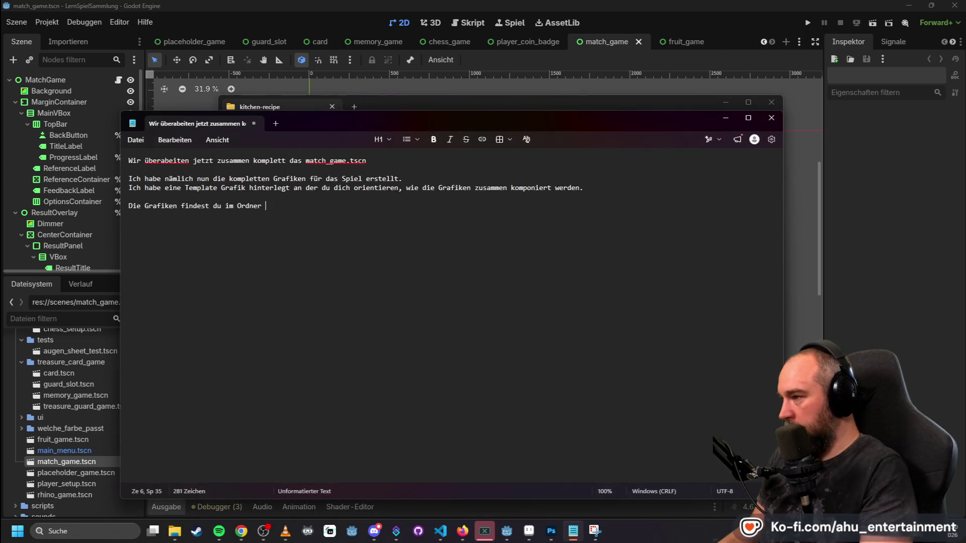
text(en-re)
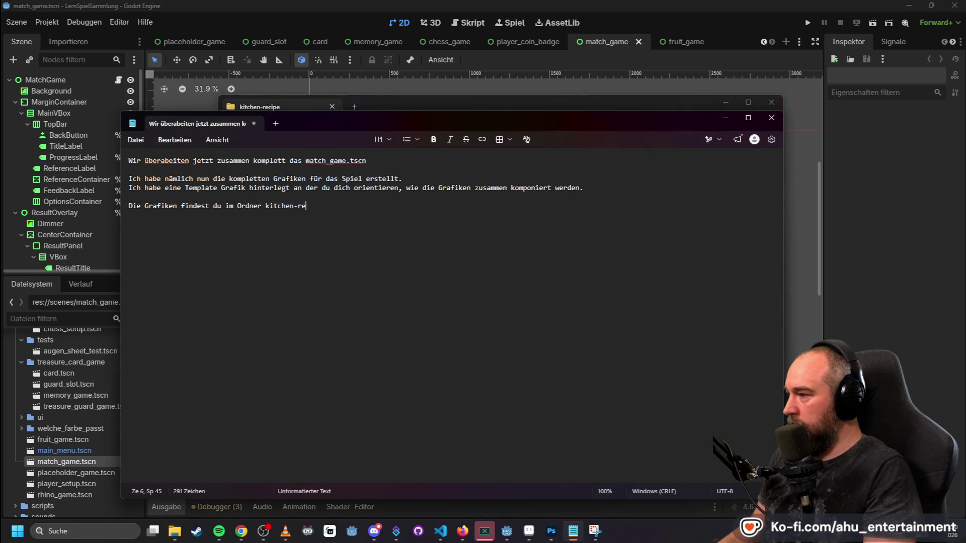
text(cipe)
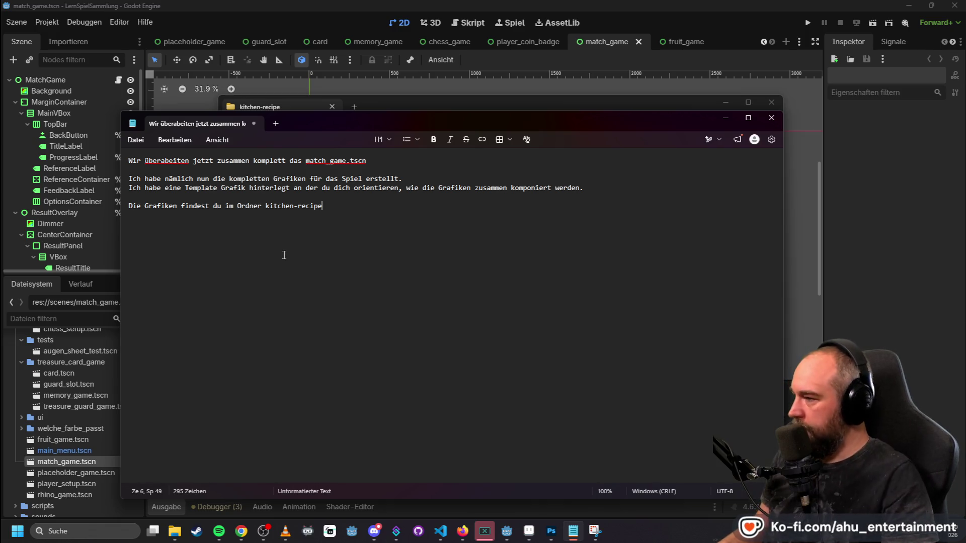
text(.)
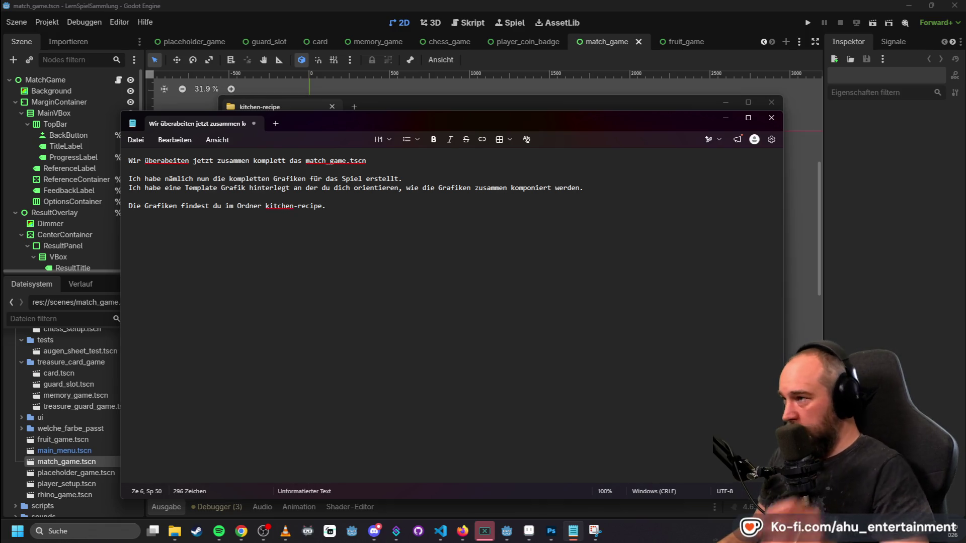
text(#)
key(Return)
key(Return)
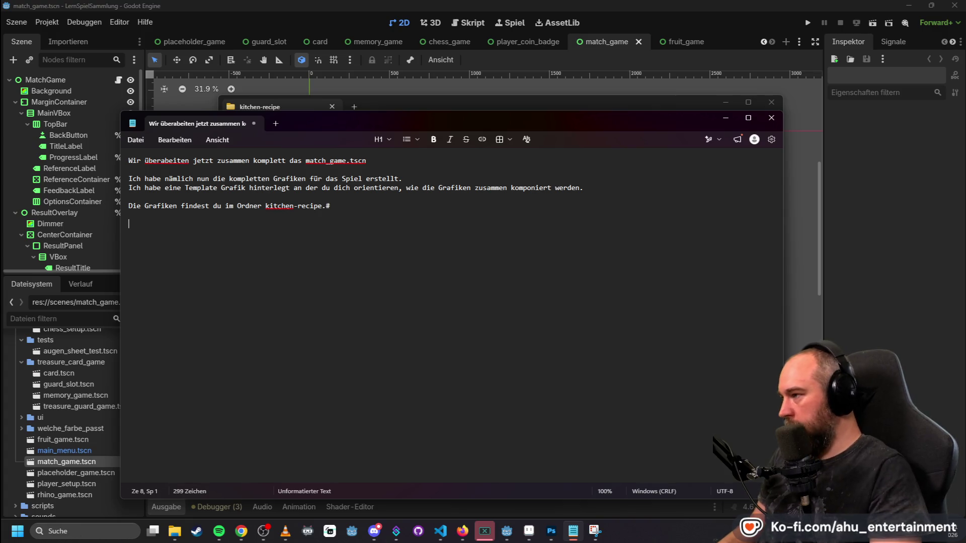
text(k vom Spiel bleibt gleich)
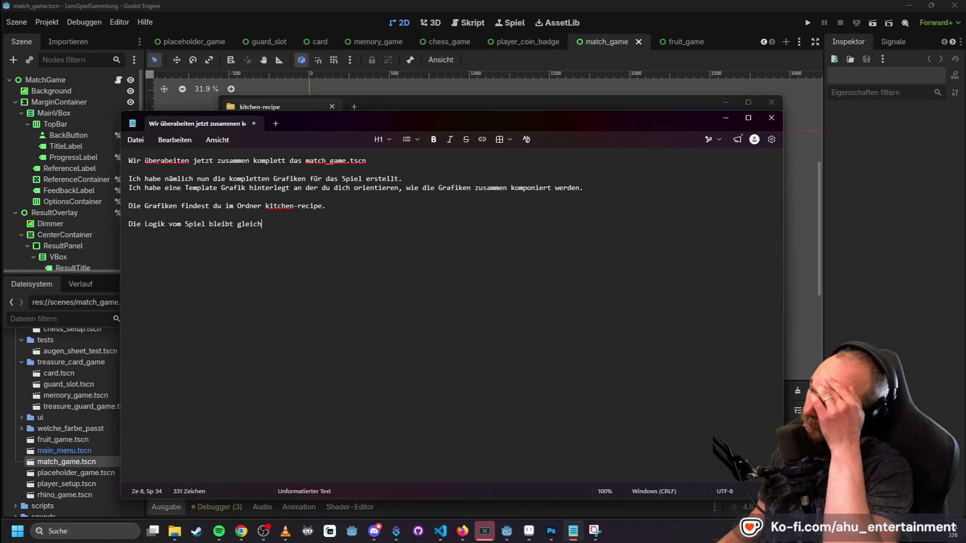
text(.)
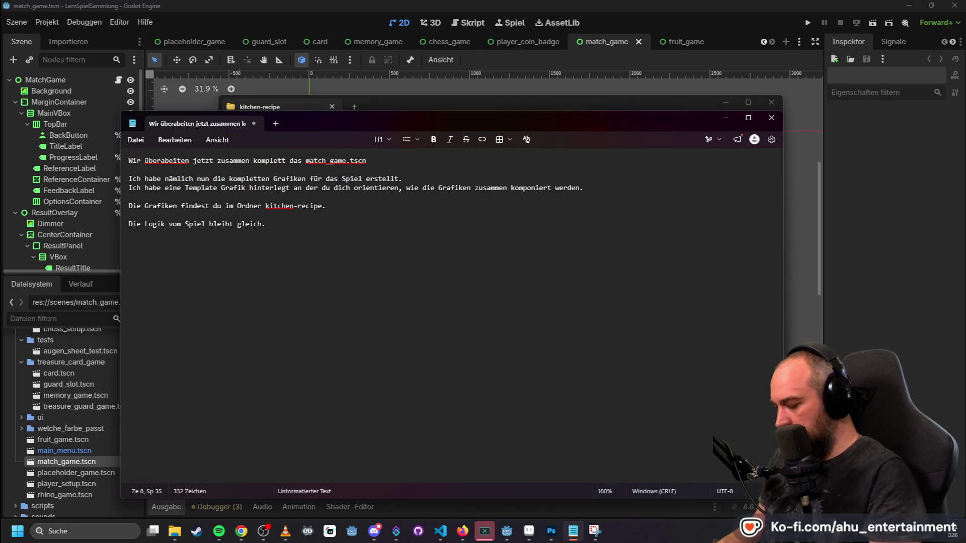
key(Return)
text(Bitte)
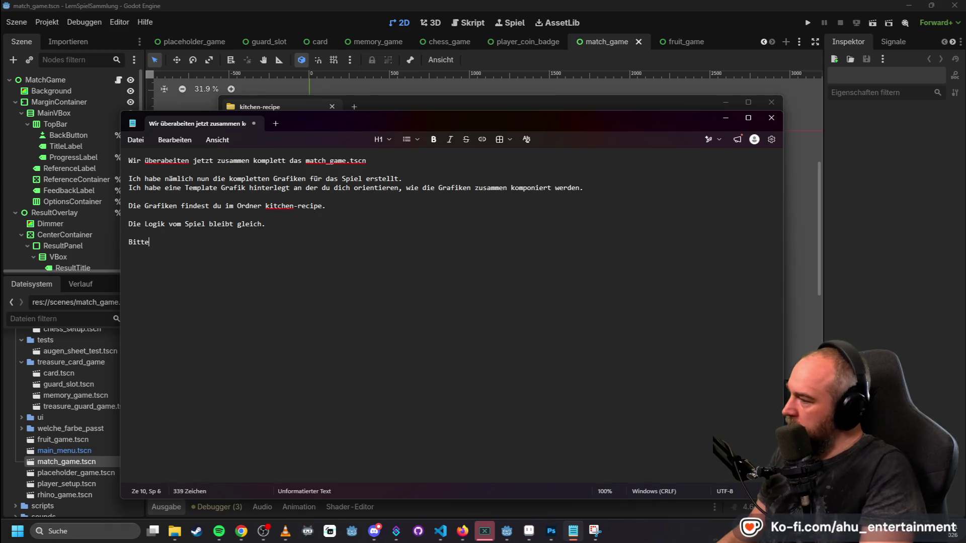
text( baue alle)
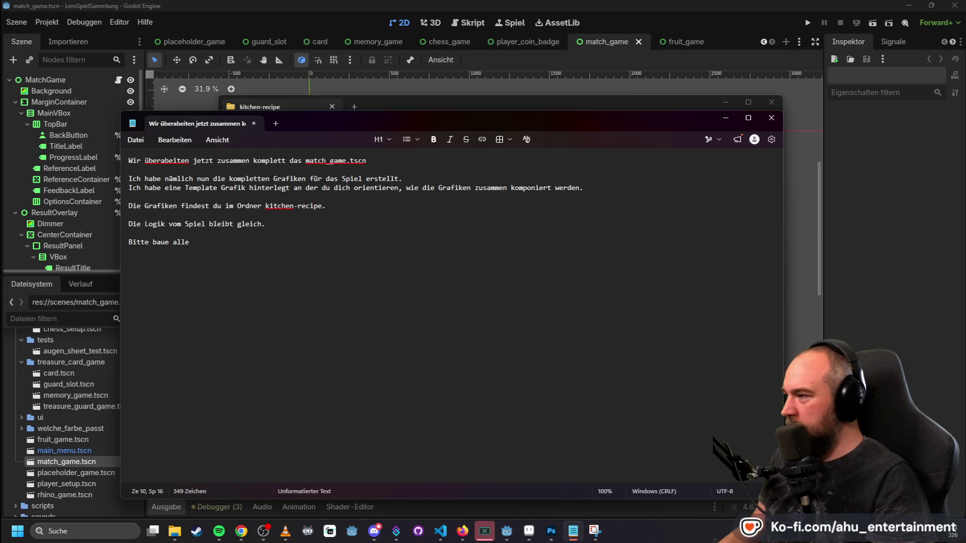
text(s Godot konform ein.)
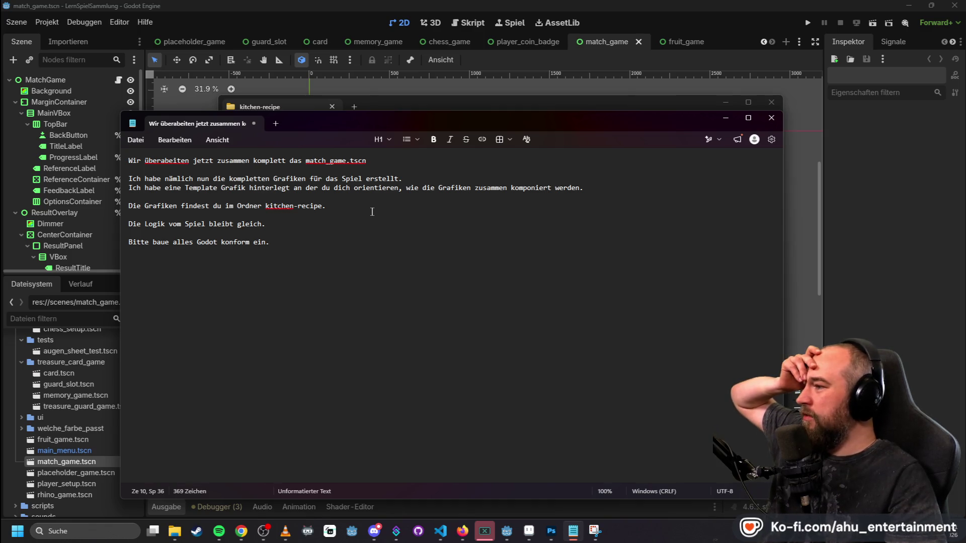
click(462, 63)
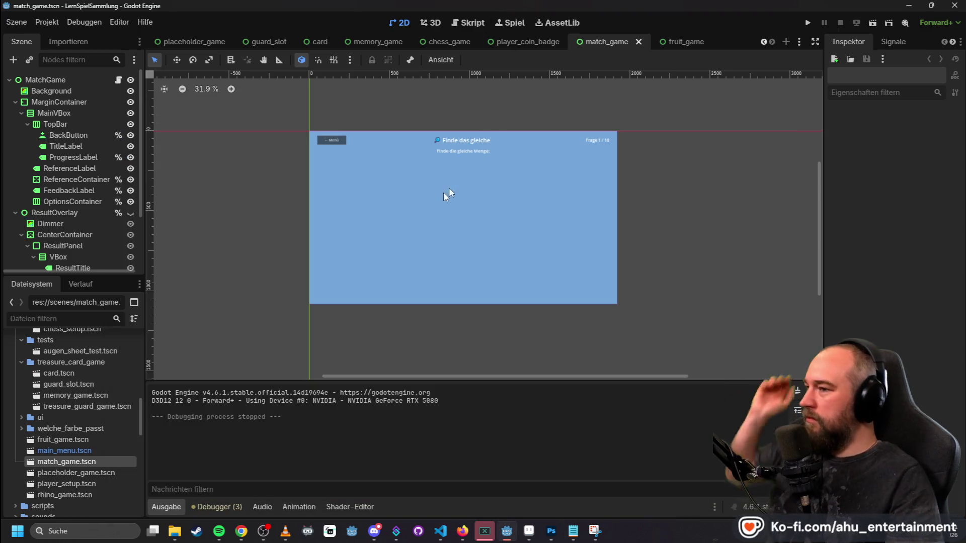
- Compare the match_game scene in Godot with the prompt, ending back in Notepad
key(alt+Tab)
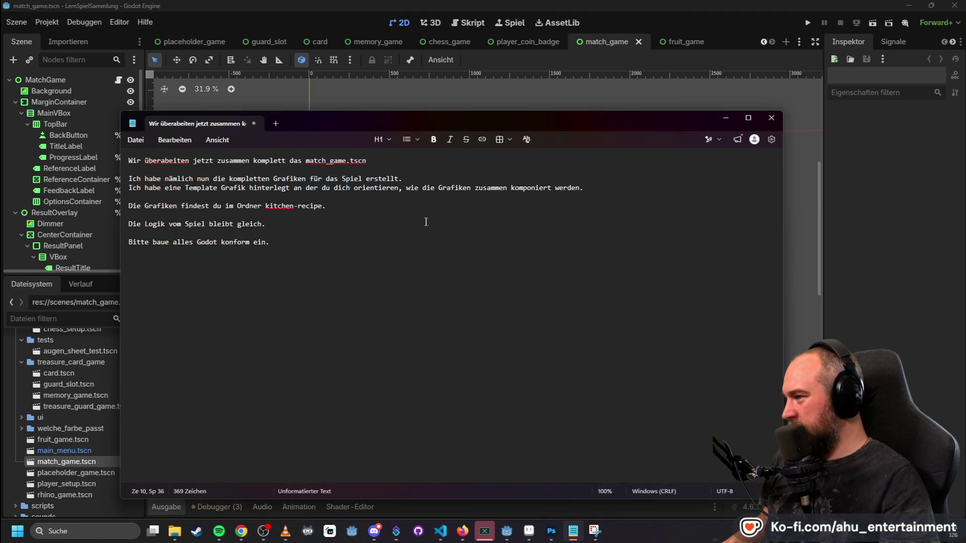
click(357, 204)
key(alt+Tab)
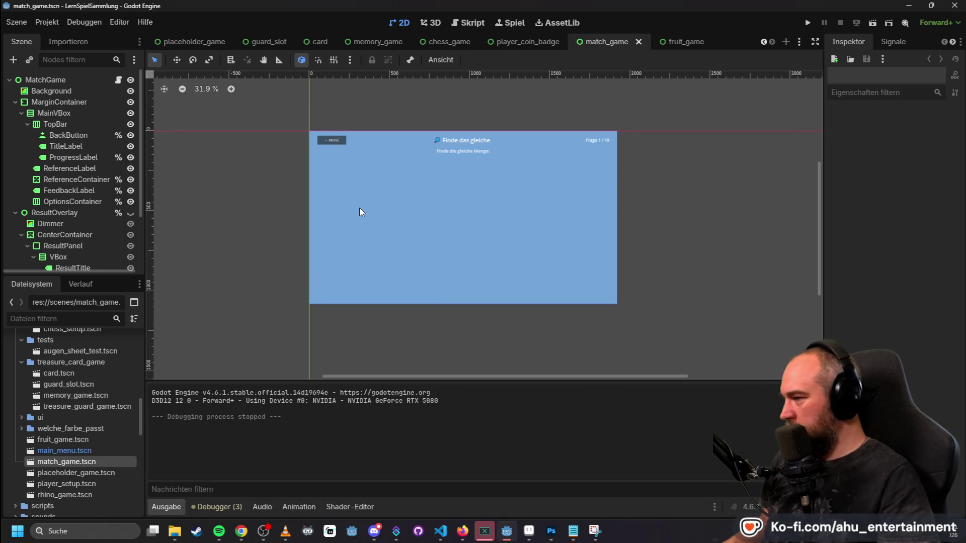
key(alt+Tab)
key(alt+Tab)
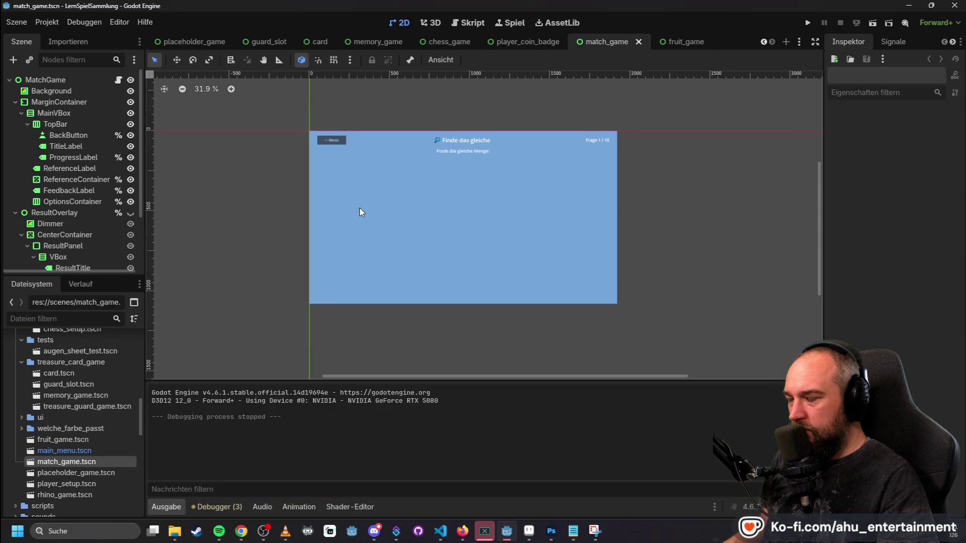
key(alt+Tab)
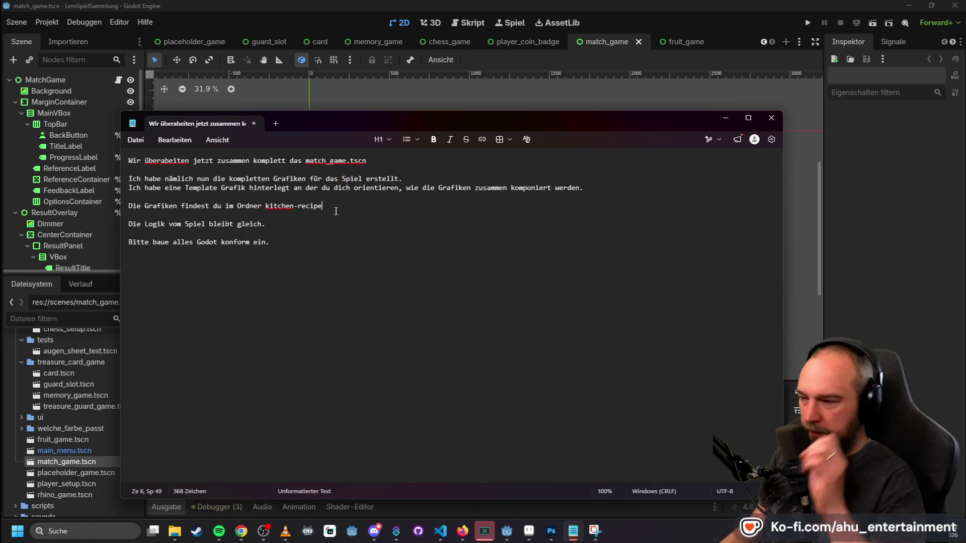
- Add a new paragraph asking that hovered plates grow slightly like in the other games
key(Return)
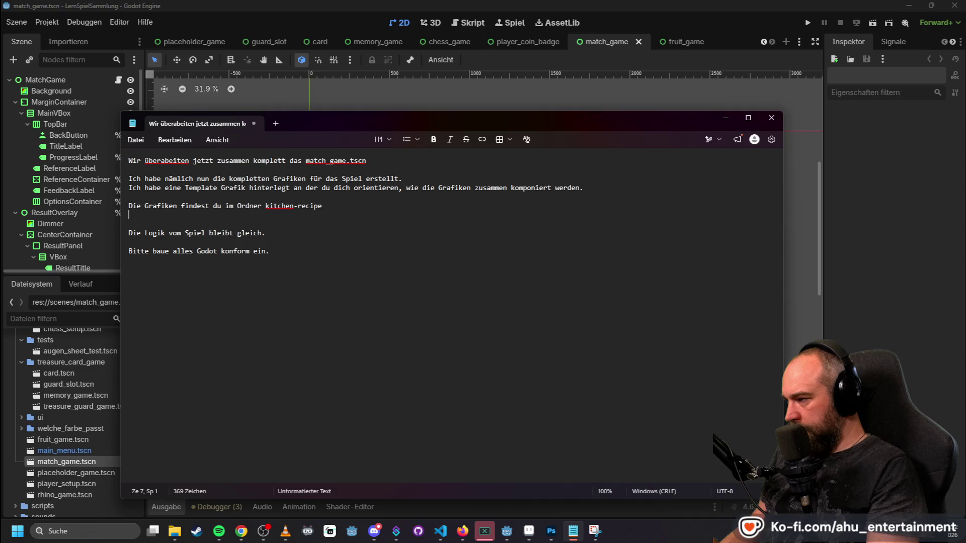
key(Return)
text(Wenn man über einen Teller hovert mit der Maus, sollte dieser mit dem Inhalt wie in)
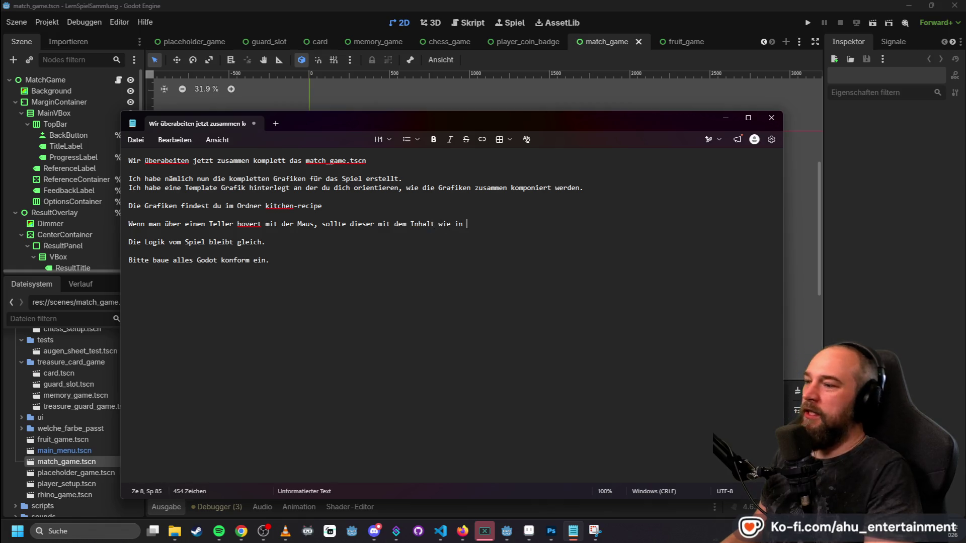
text(d)
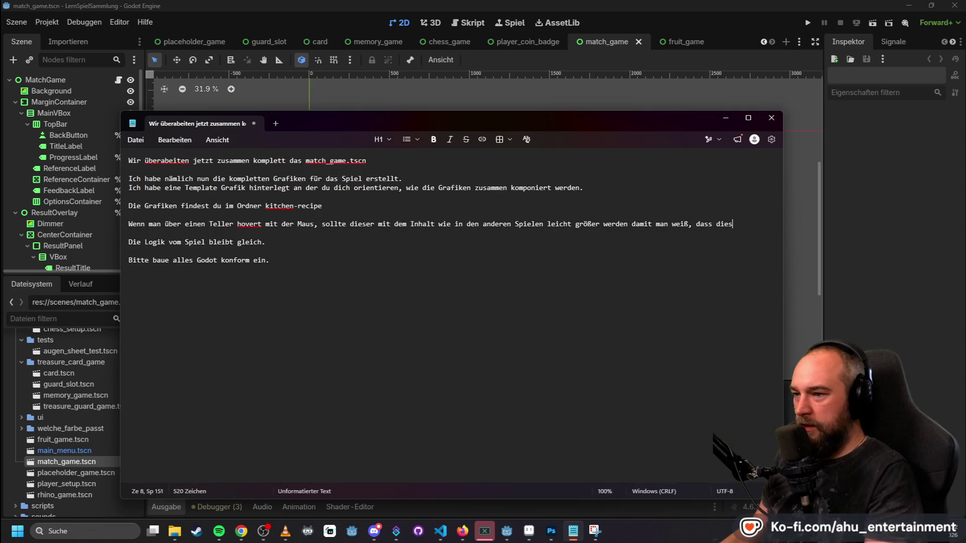
text(hlt ist)
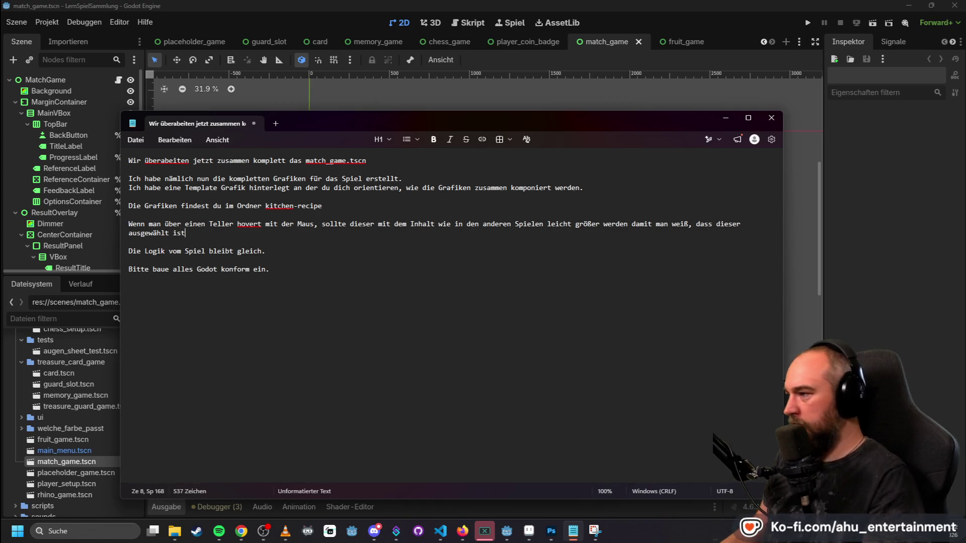
text(.)
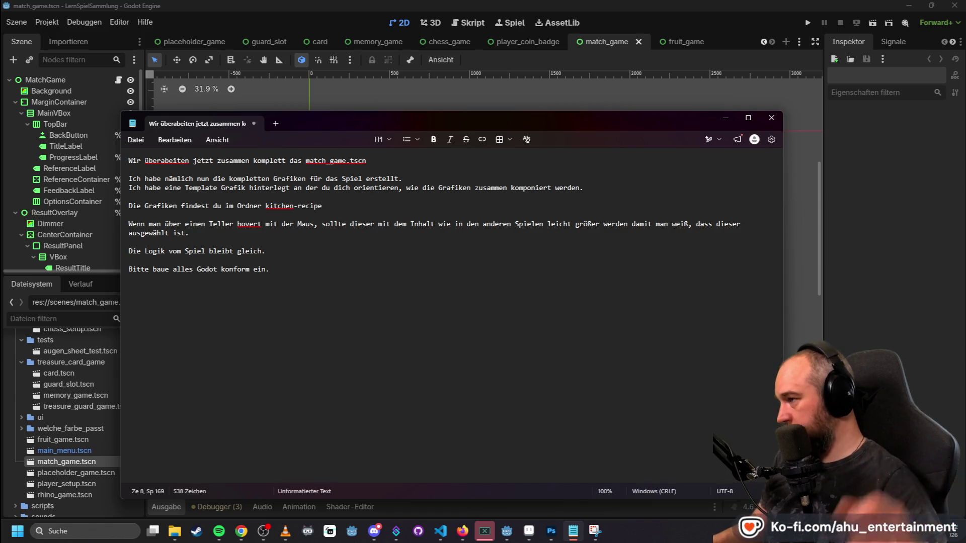
- Correct 'überabeiten' to 'überarbeiten' from the spelling suggestions and select the whole prompt
right_click(171, 164)
click(171, 175)
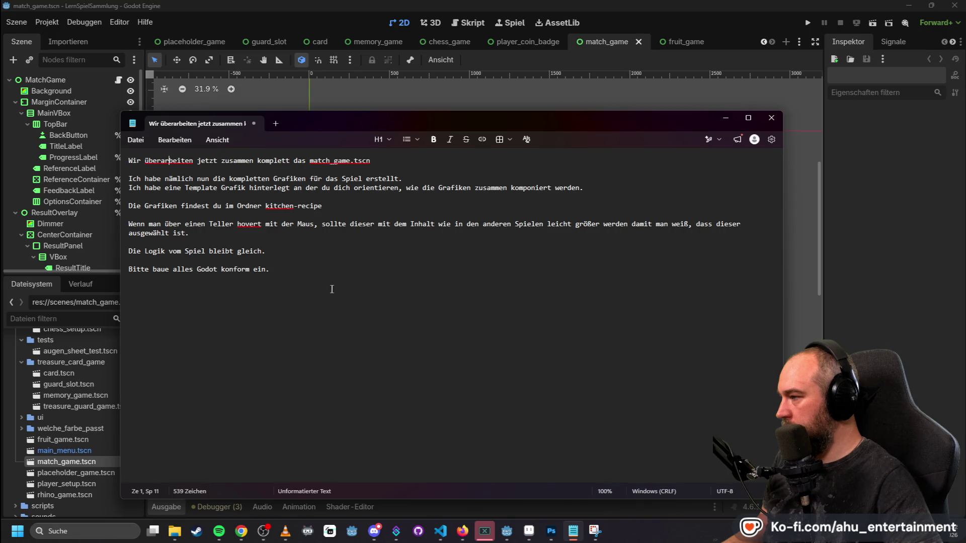
key(ctrl+a)
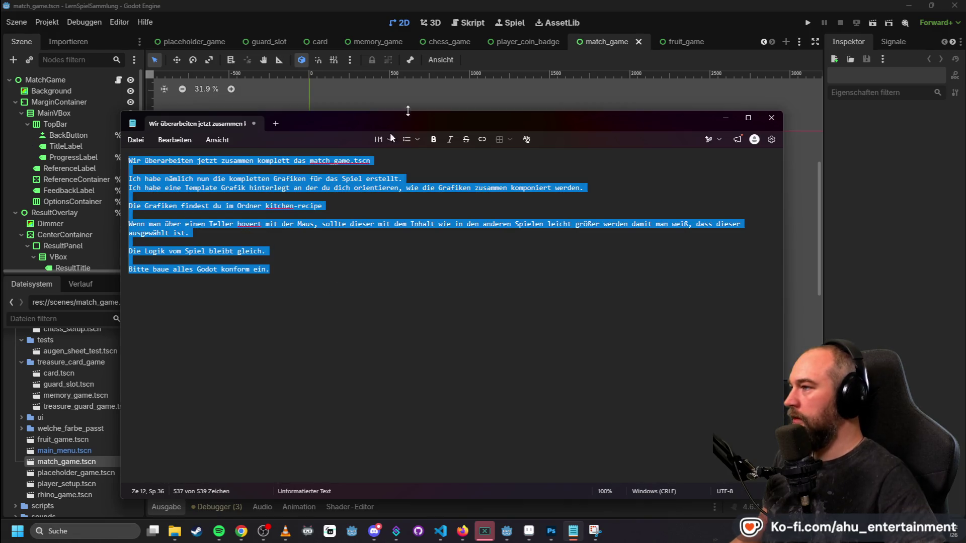
click(550, 5)
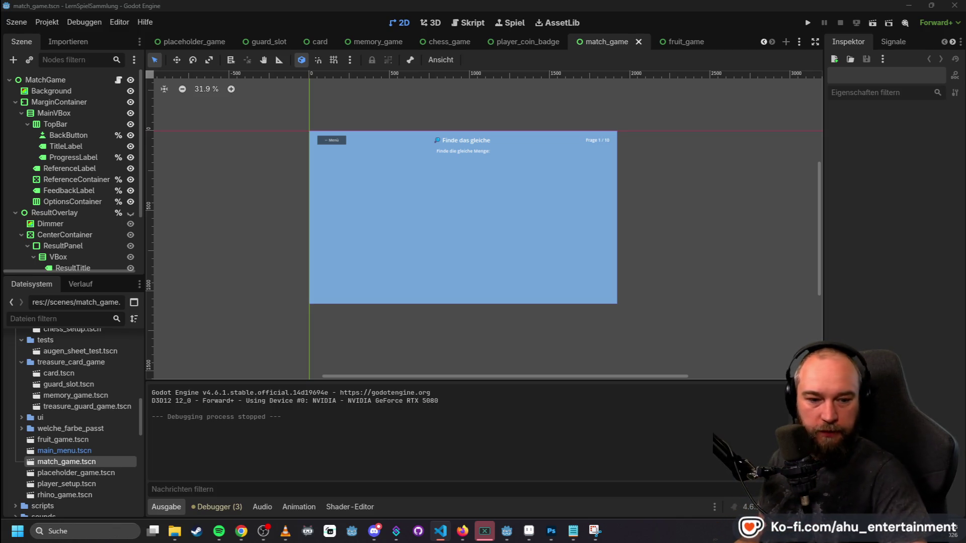
- Paste the rework prompt into the Codex chat box in VS Code
key(alt+Tab)
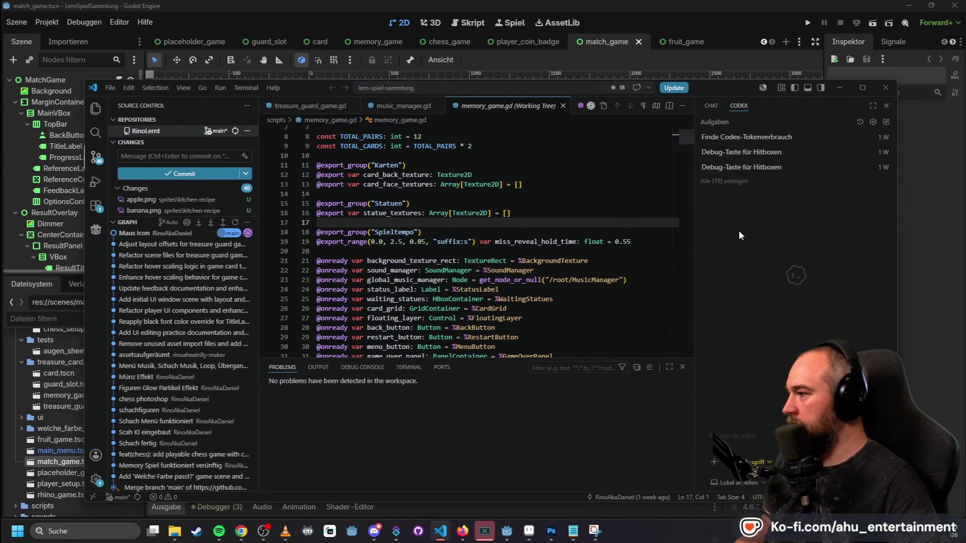
key(ctrl+v)
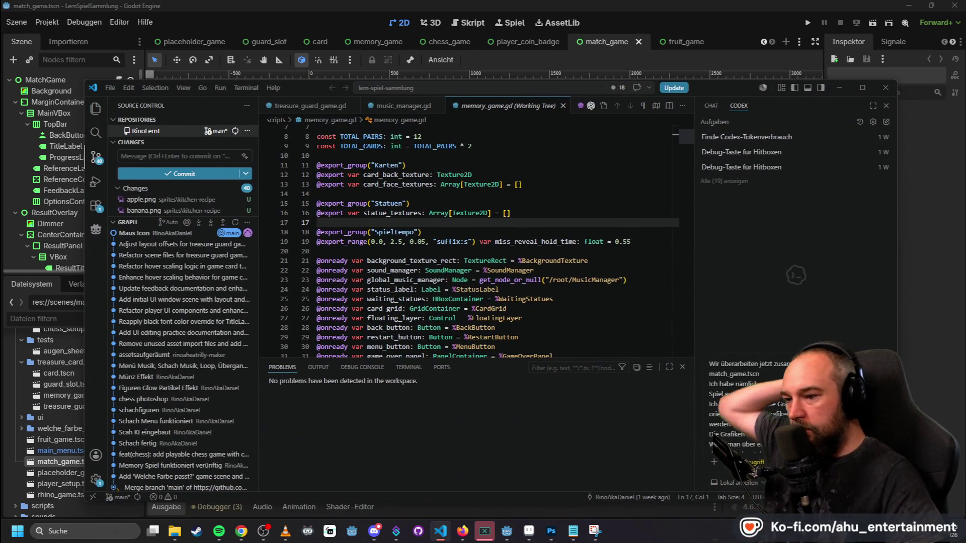
drag(710, 384, 773, 378)
click(778, 377)
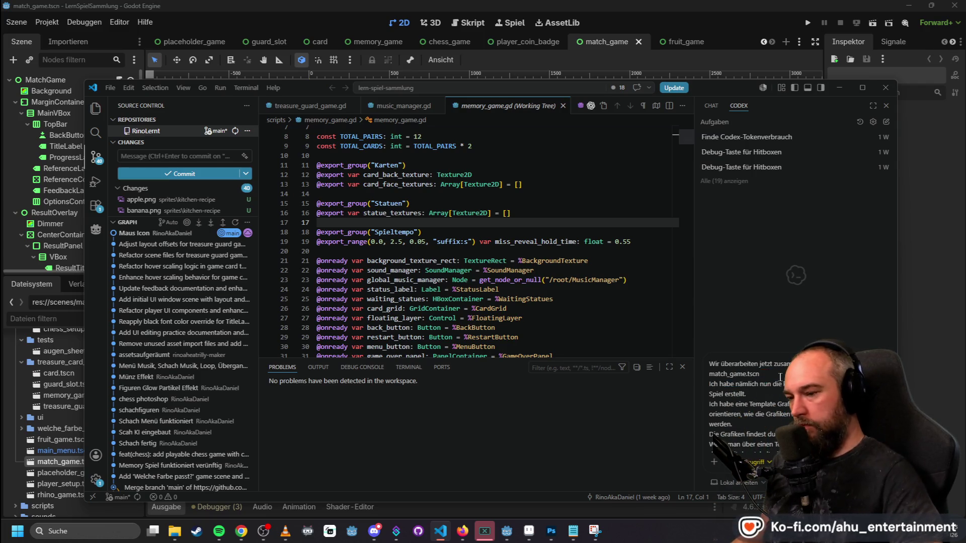
scroll(769, 394, down, 2)
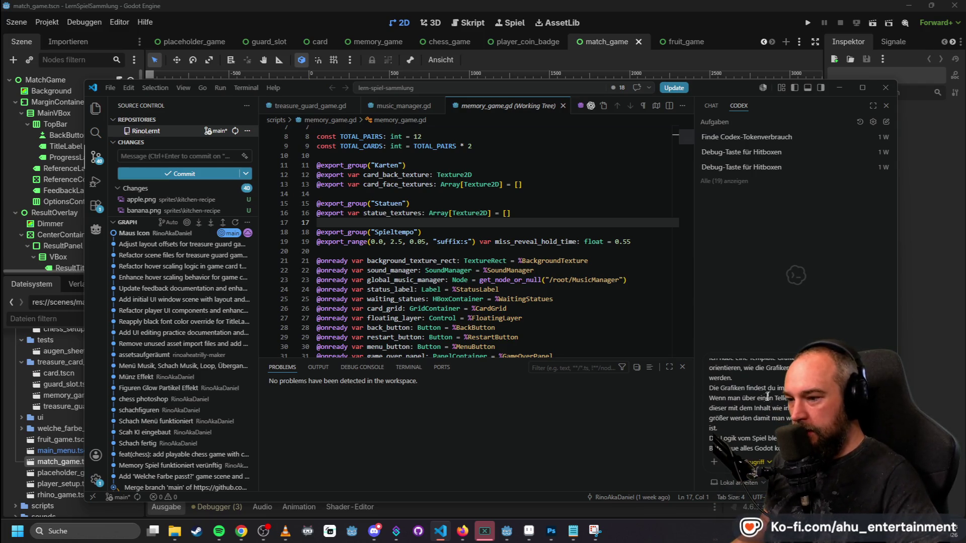
- Attach the kitchen mockup image to the Codex message
mouse_move(177, 535)
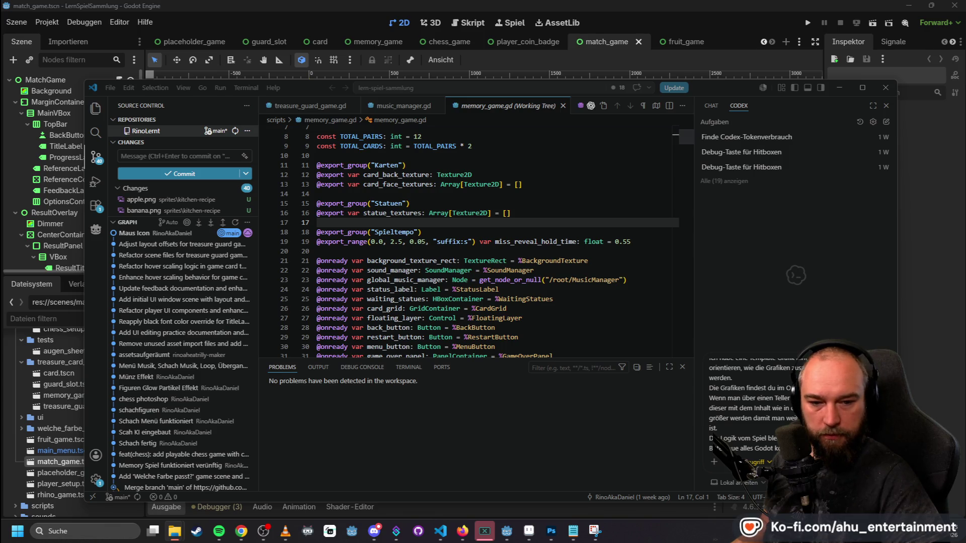
key(ctrl+v)
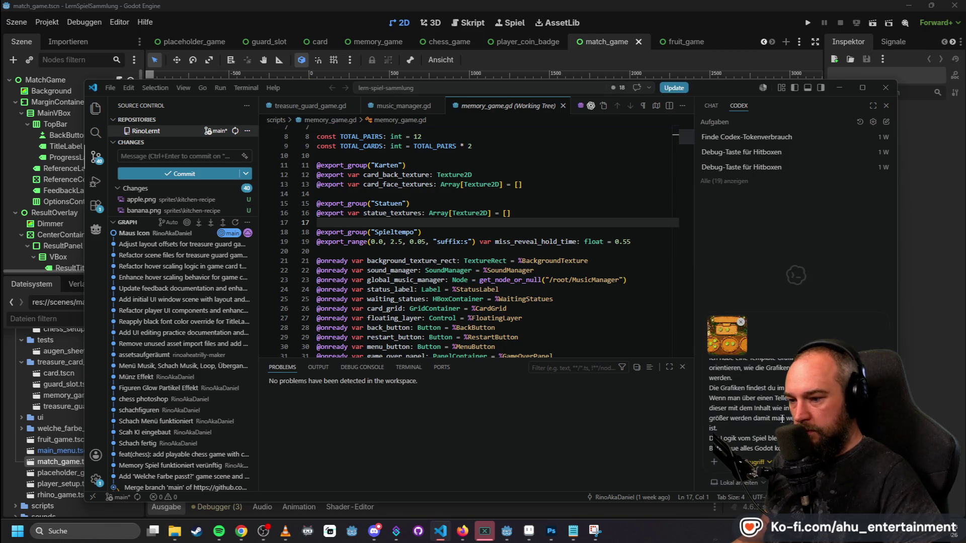
scroll(738, 394, up, 3)
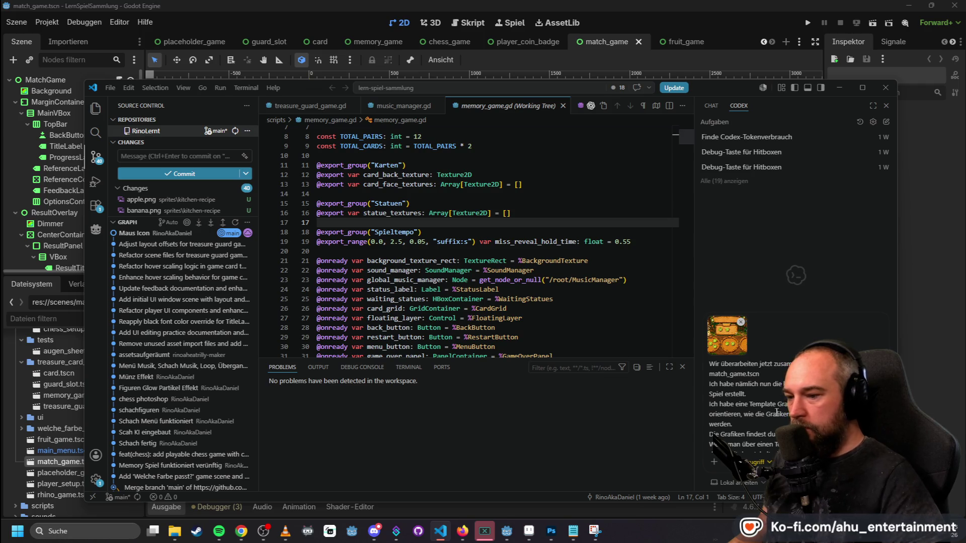
scroll(770, 410, down, 3)
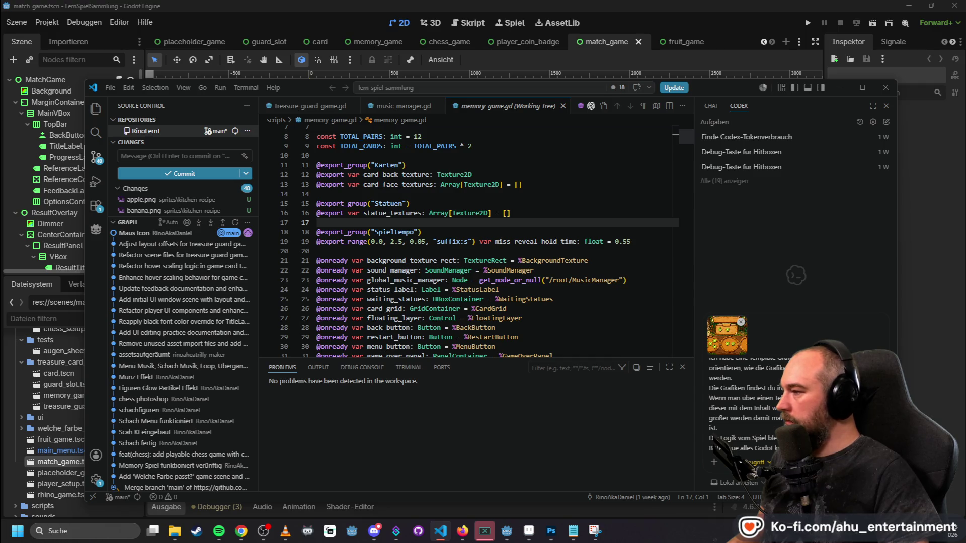
scroll(182, 202, down, 5)
scroll(185, 190, down, 3)
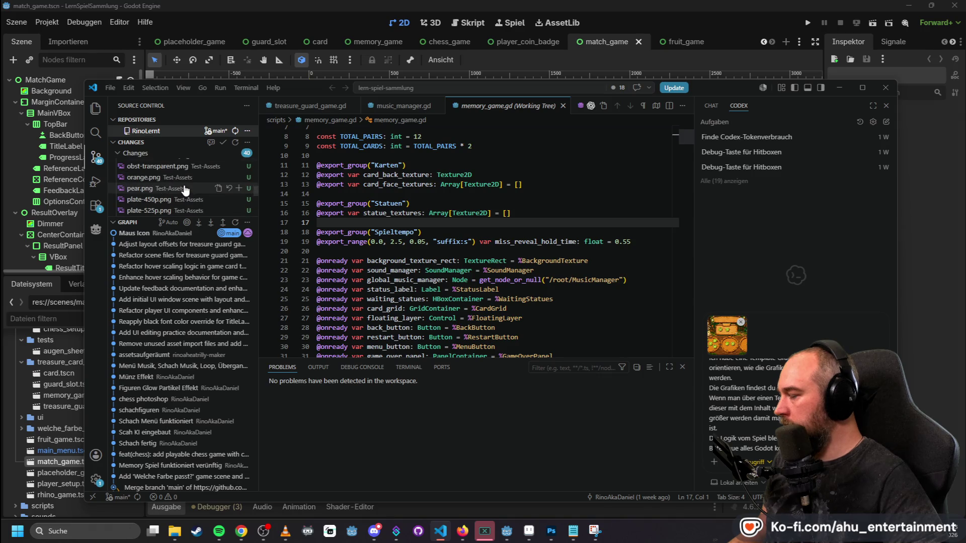
scroll(184, 190, up, 8)
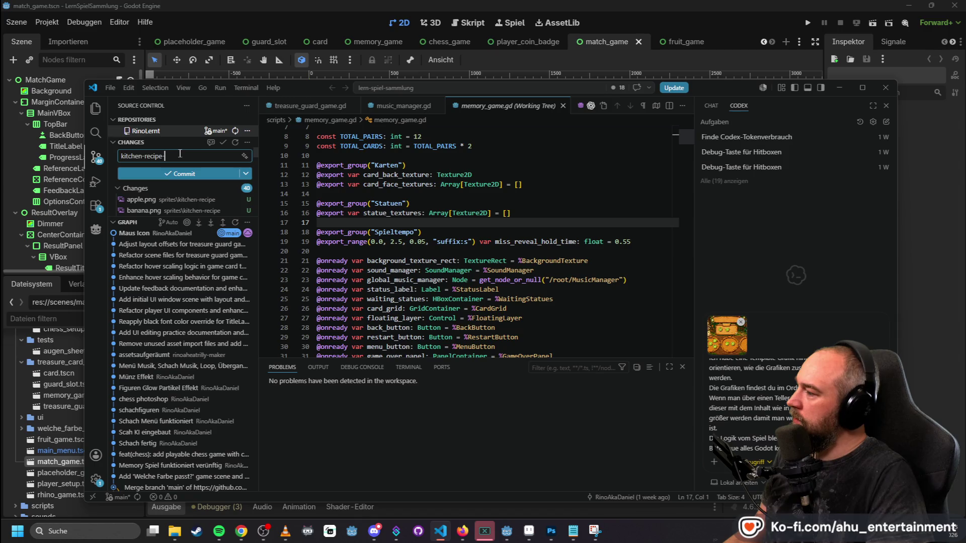
- Commit the kitchen-recipe assets and send the rework prompt to Codex
click(201, 171)
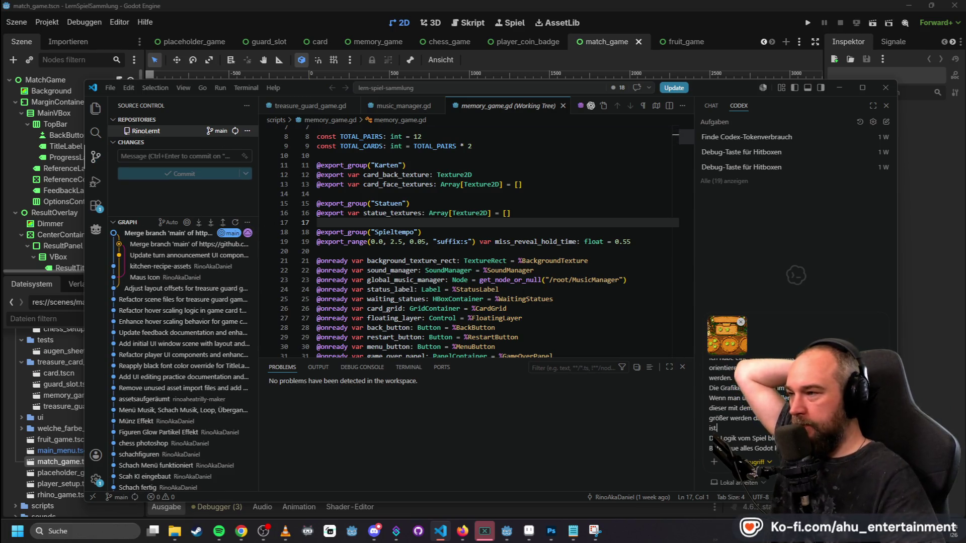
key(Return)
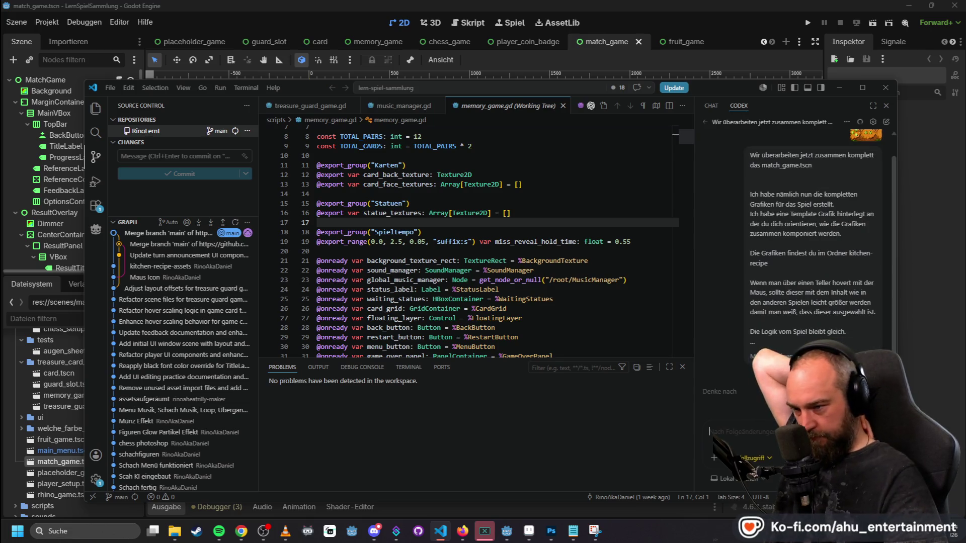
scroll(821, 306, down, 1)
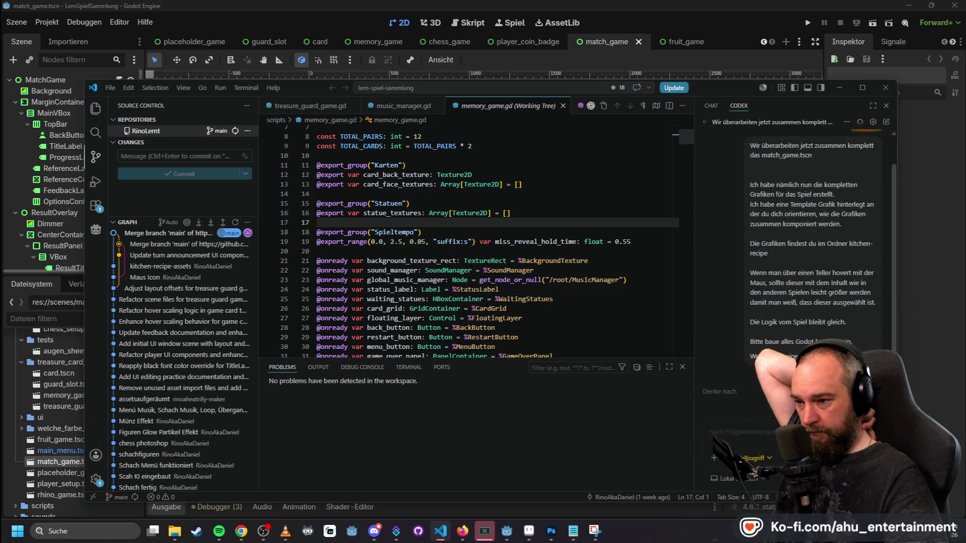
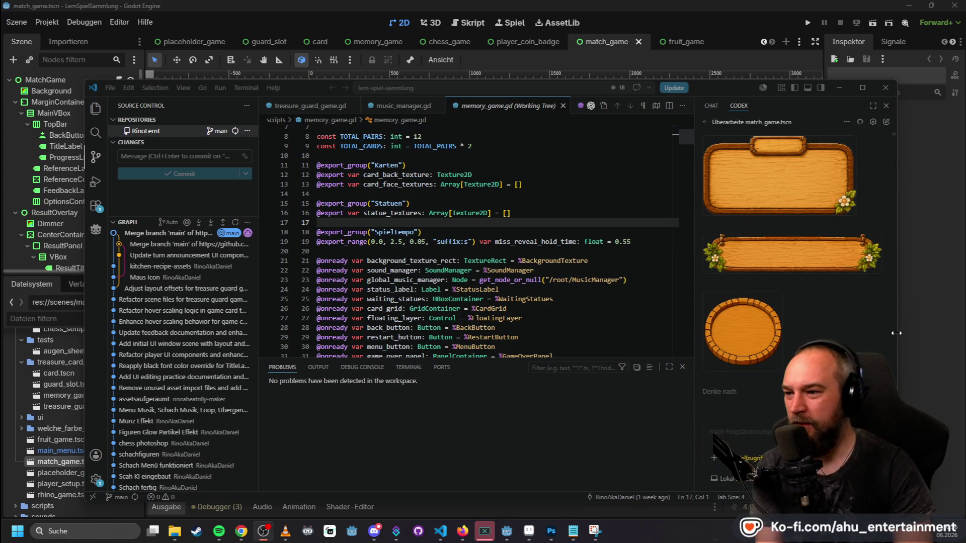
- Scroll through the Codex chat to follow its rewrite of match_game.tscn and its script
scroll(786, 318, up, 3)
scroll(786, 318, down, 1)
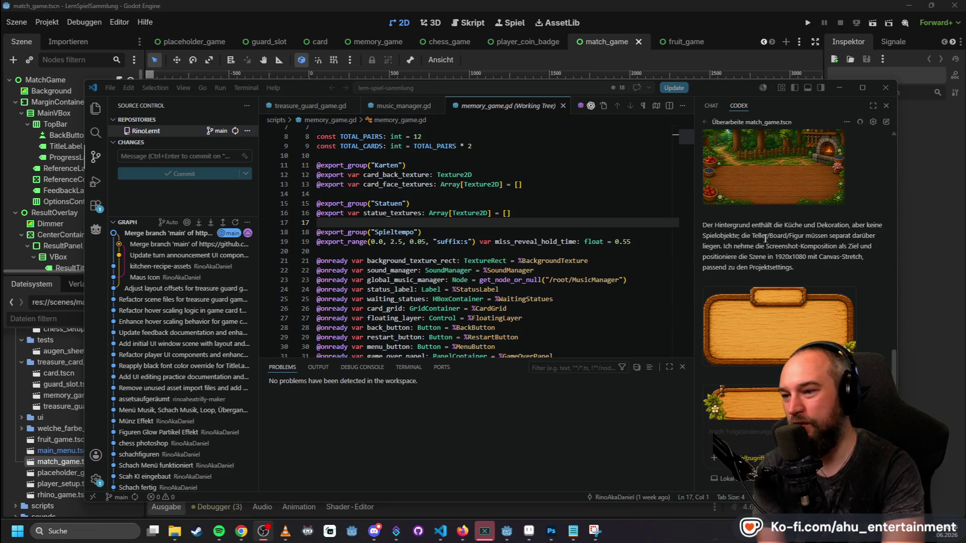
scroll(770, 246, down, 5)
scroll(784, 262, up, 10)
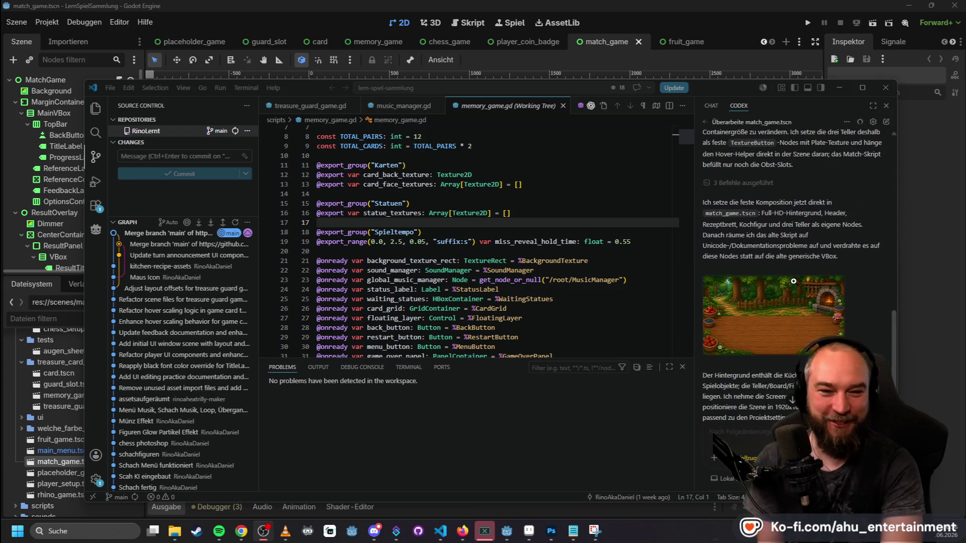
scroll(781, 289, down, 10)
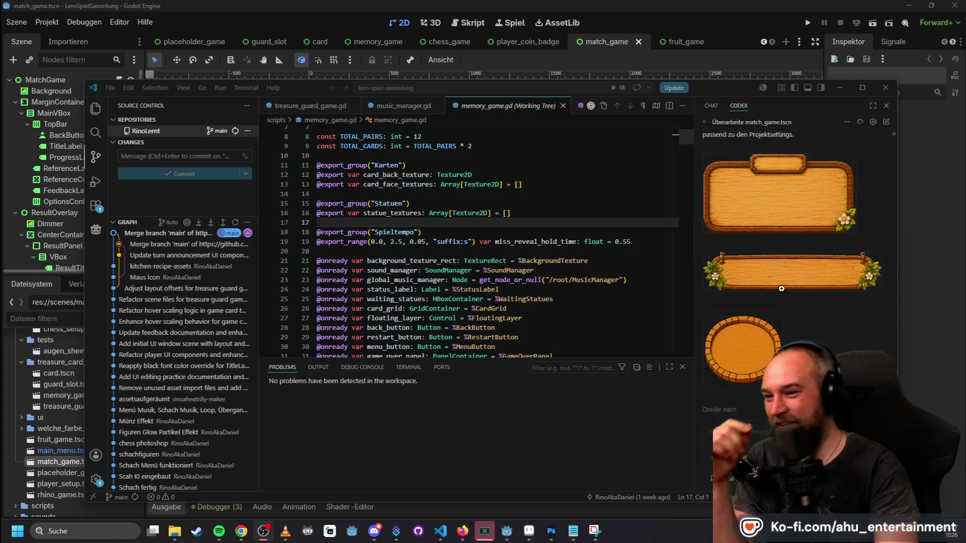
scroll(813, 297, up, 5)
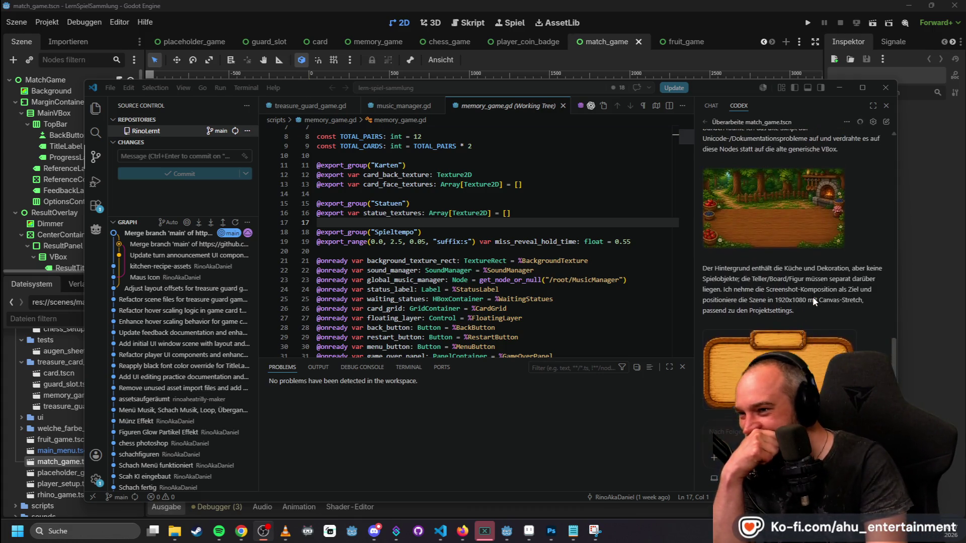
scroll(816, 289, down, 6)
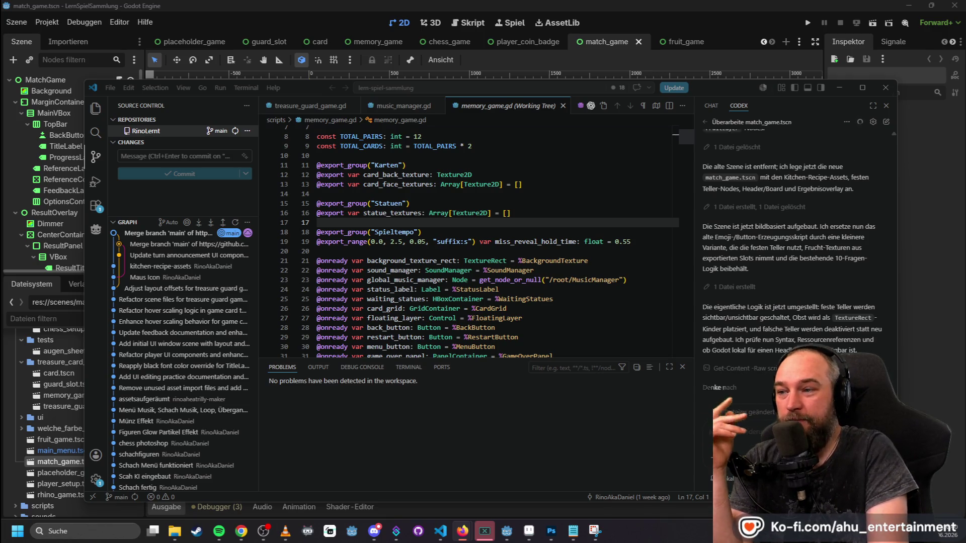
- Reread the original prompt in the Codex chat, then scroll down to its latest rebuild summary
scroll(825, 346, up, 15)
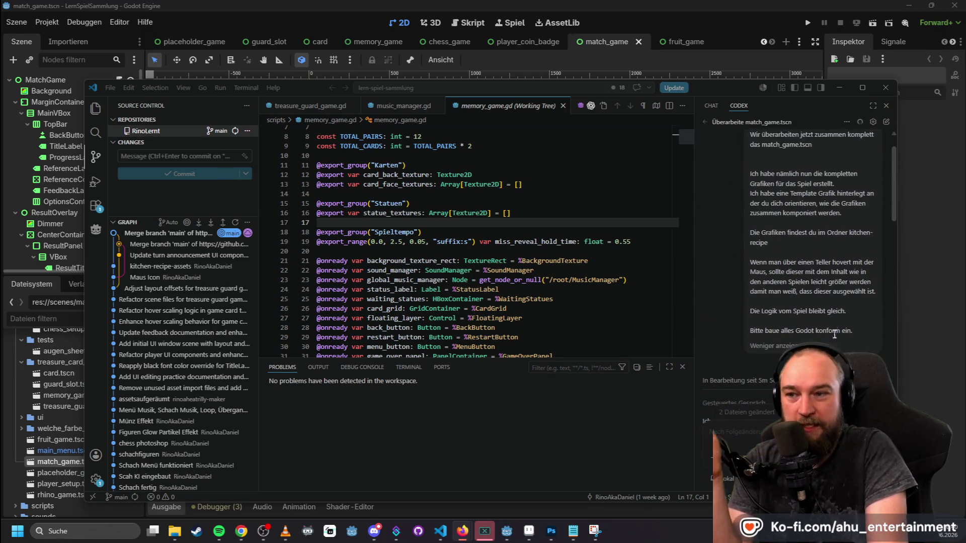
scroll(829, 297, up, 2)
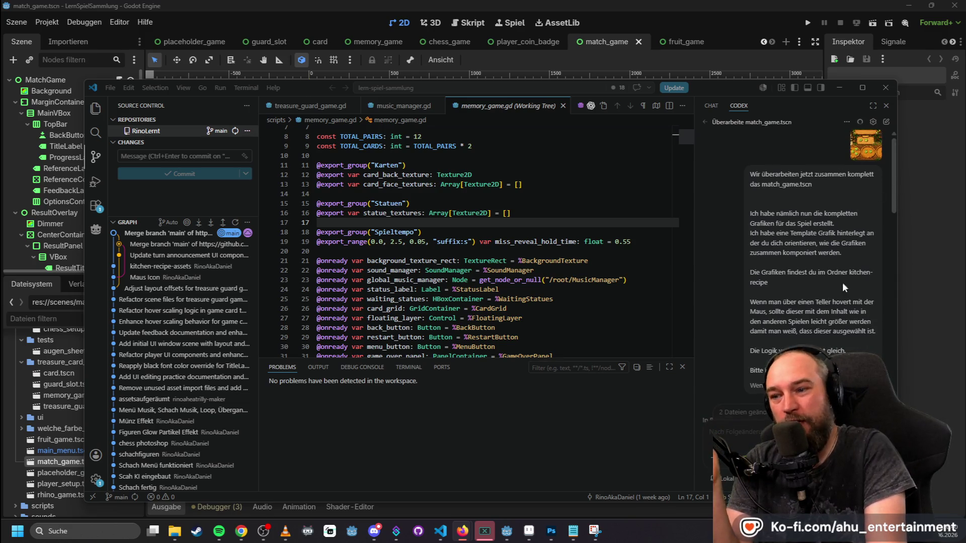
scroll(844, 277, down, 6)
scroll(840, 221, up, 4)
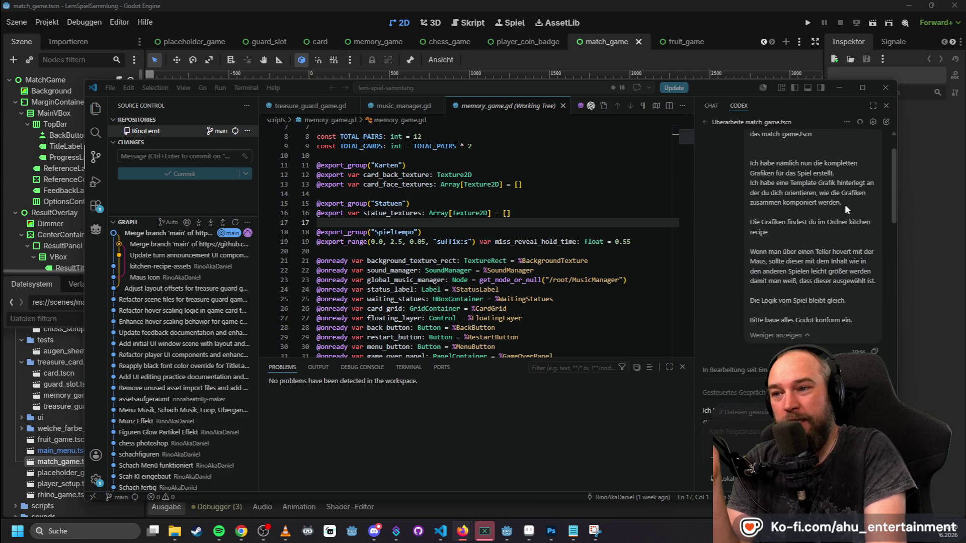
right_click(848, 203)
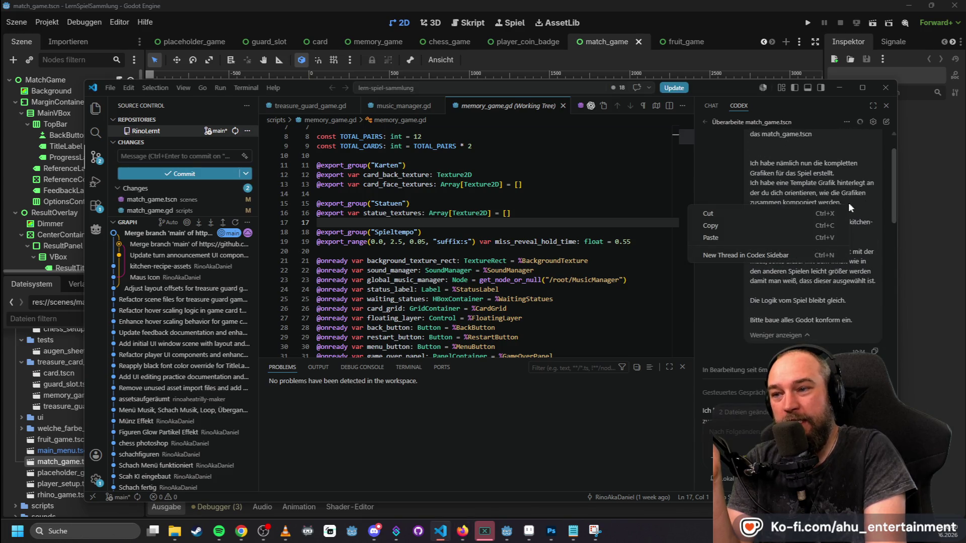
click(793, 149)
scroll(814, 209, up, 2)
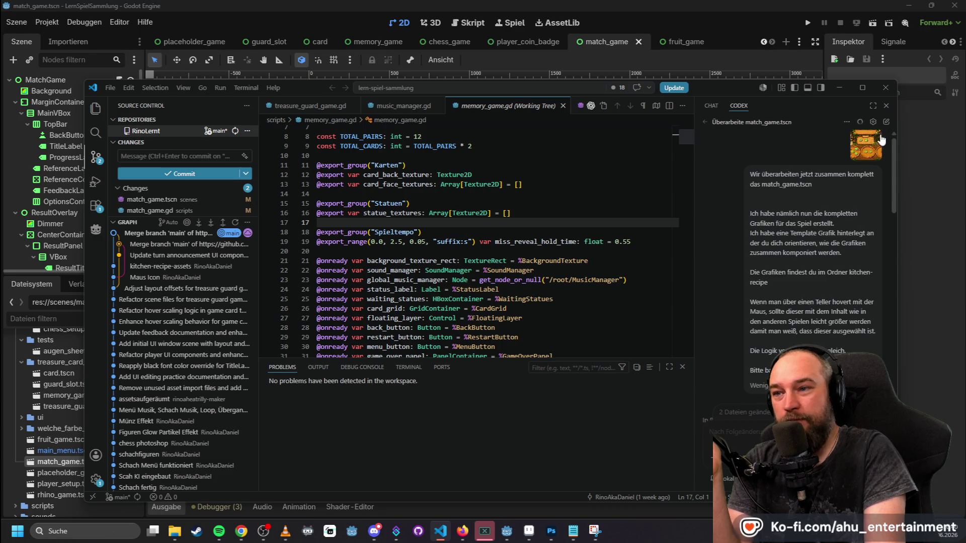
scroll(865, 202, down, 8)
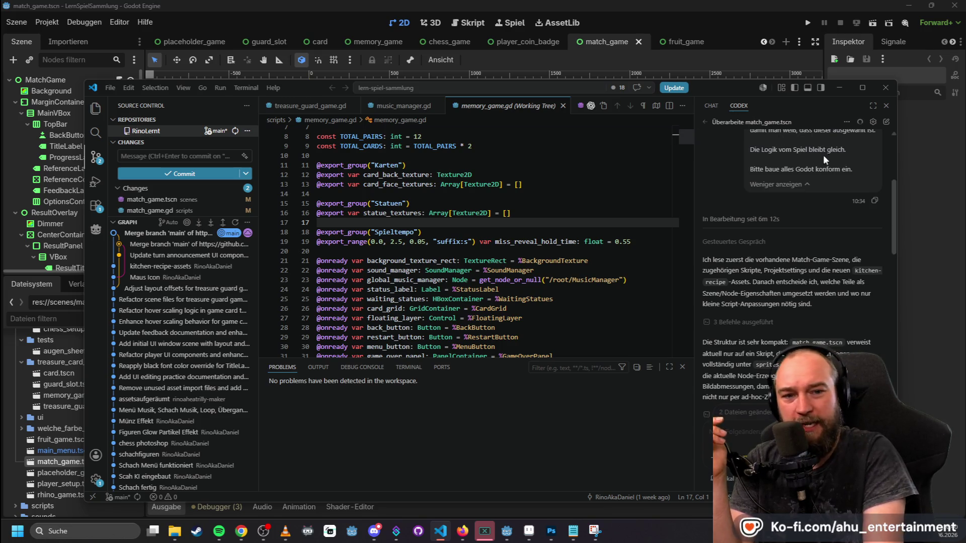
scroll(775, 277, down, 15)
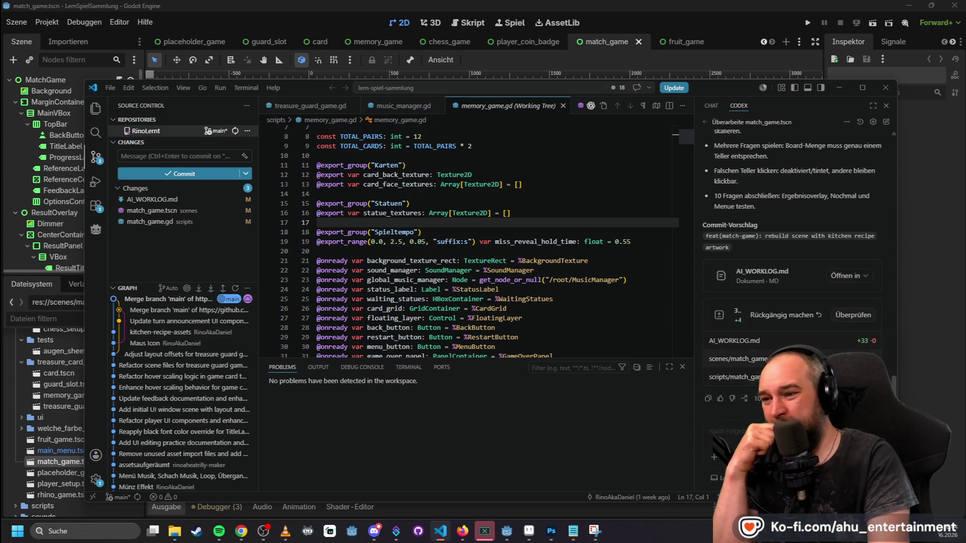
- Preview the match_game.gd diff in Source Control, then return to the Godot editor
mouse_move(737, 377)
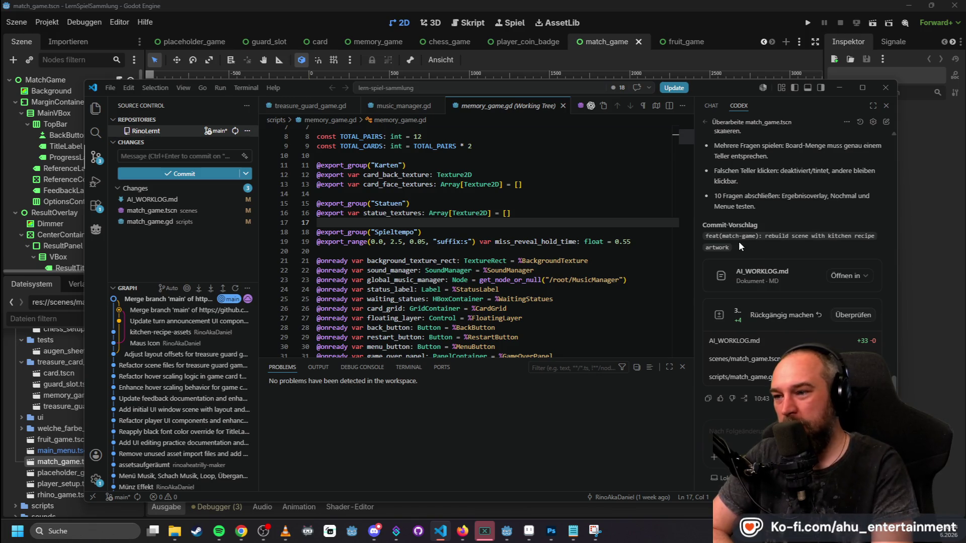
click(686, 5)
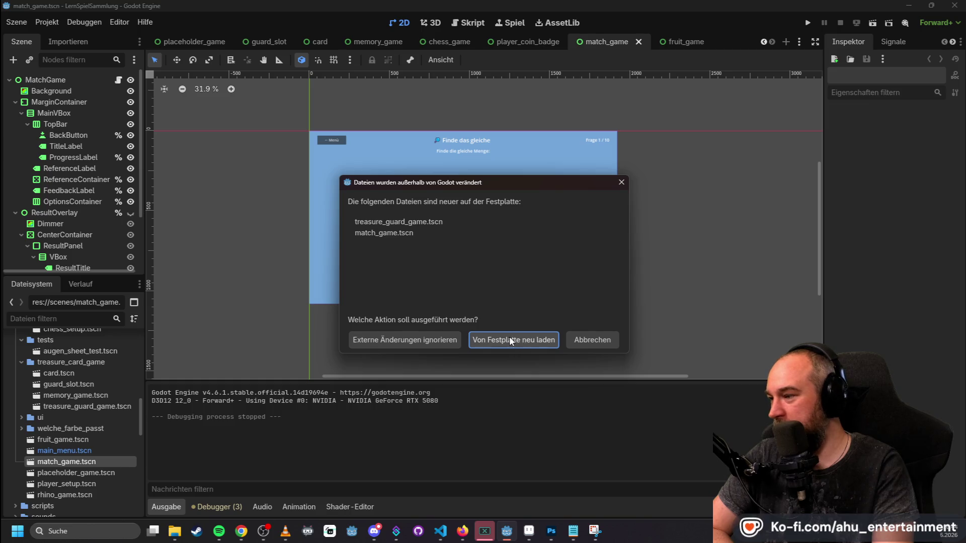
- Reload the changed scenes from disk, run the project and open Finde das gleiche
click(509, 338)
scroll(782, 106, down, 8)
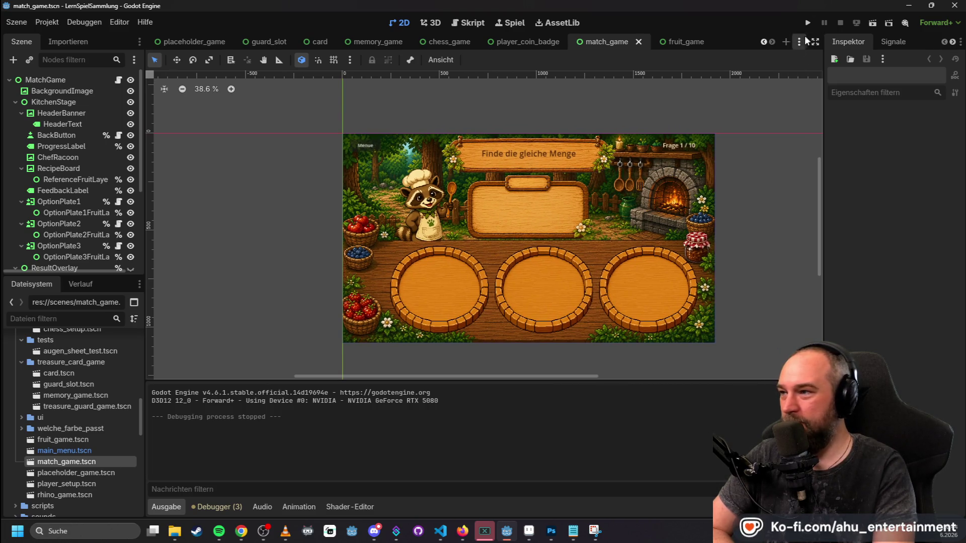
click(806, 25)
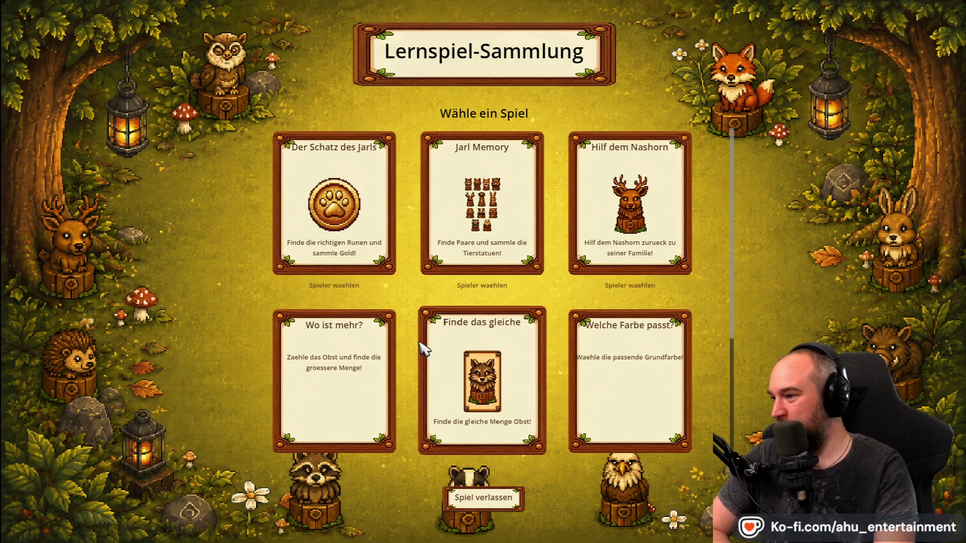
click(519, 353)
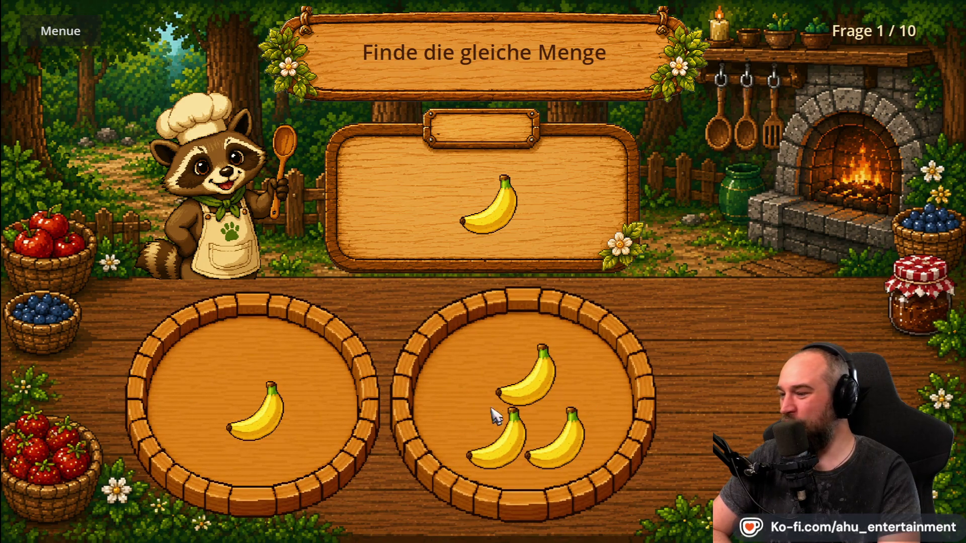
- Answer the matching questions with baskets of one banana, two oranges, five strawberries, and so on
click(583, 413)
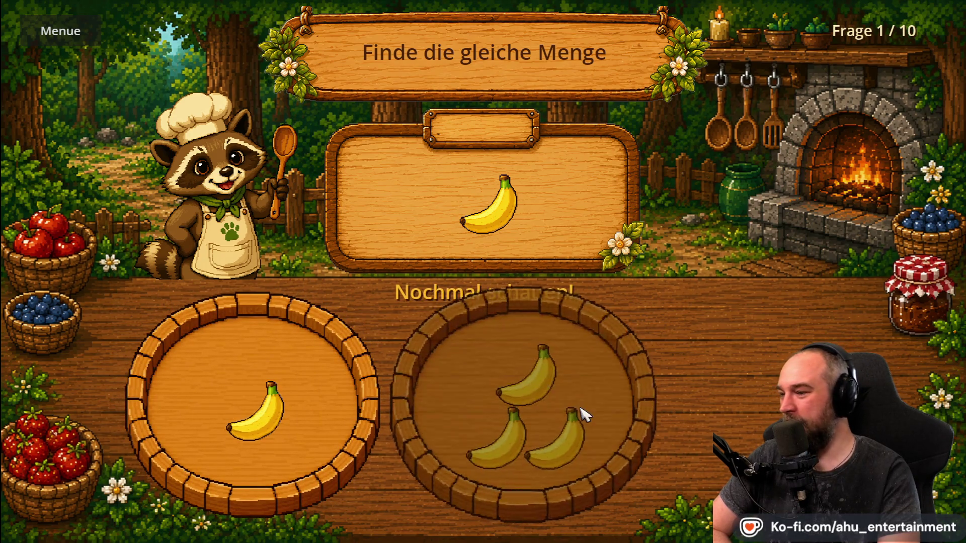
click(217, 367)
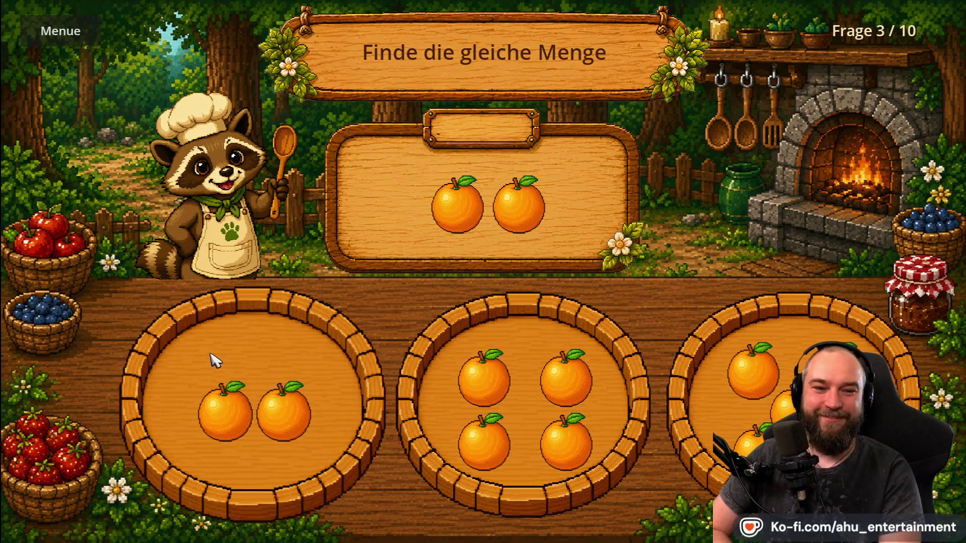
click(216, 358)
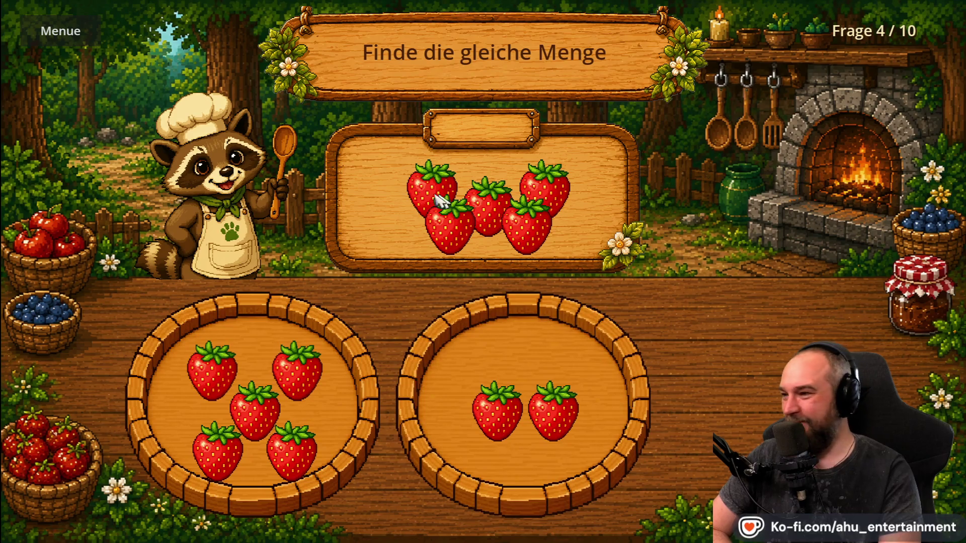
click(240, 374)
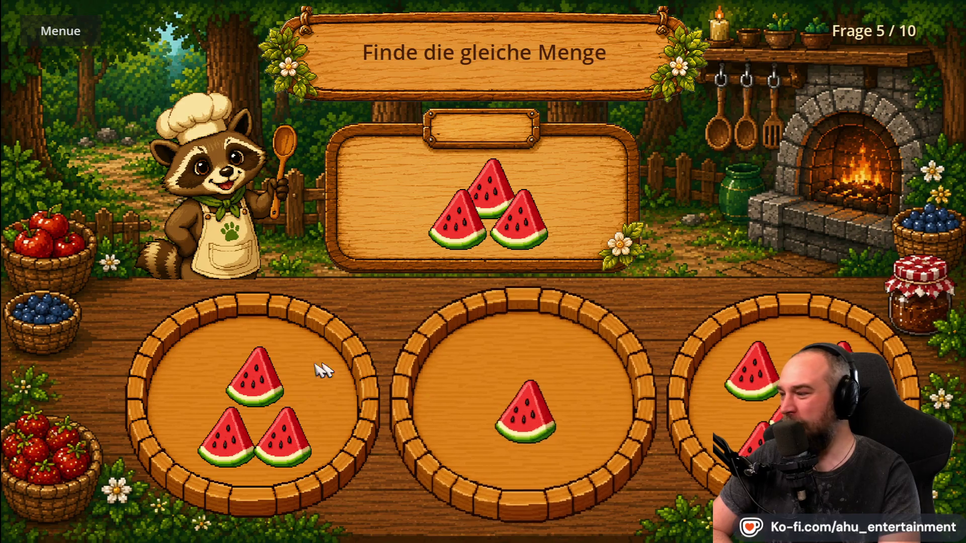
click(247, 403)
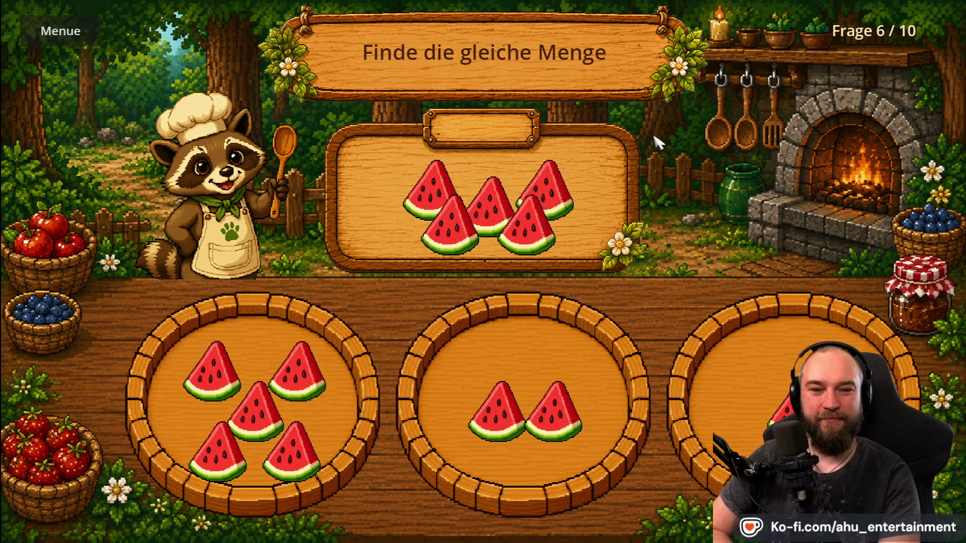
click(216, 356)
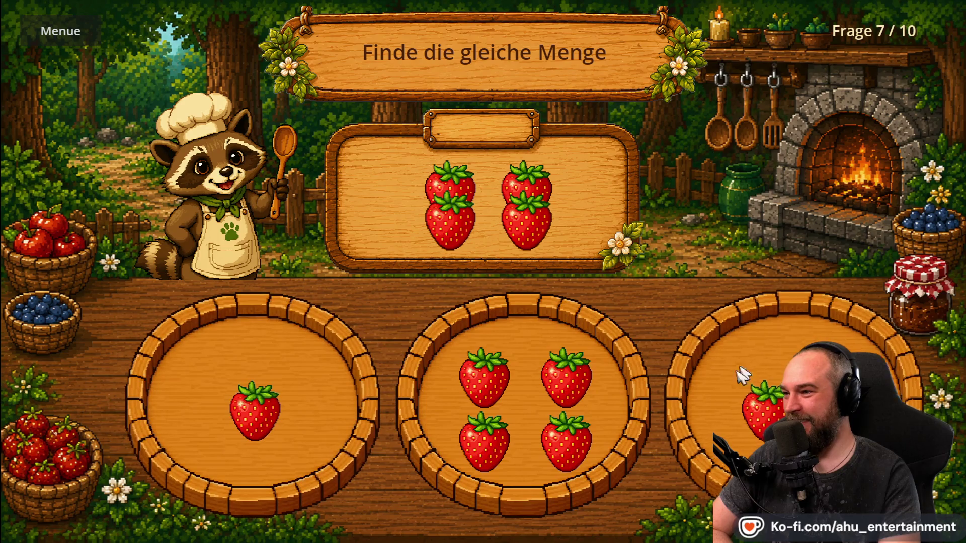
click(530, 382)
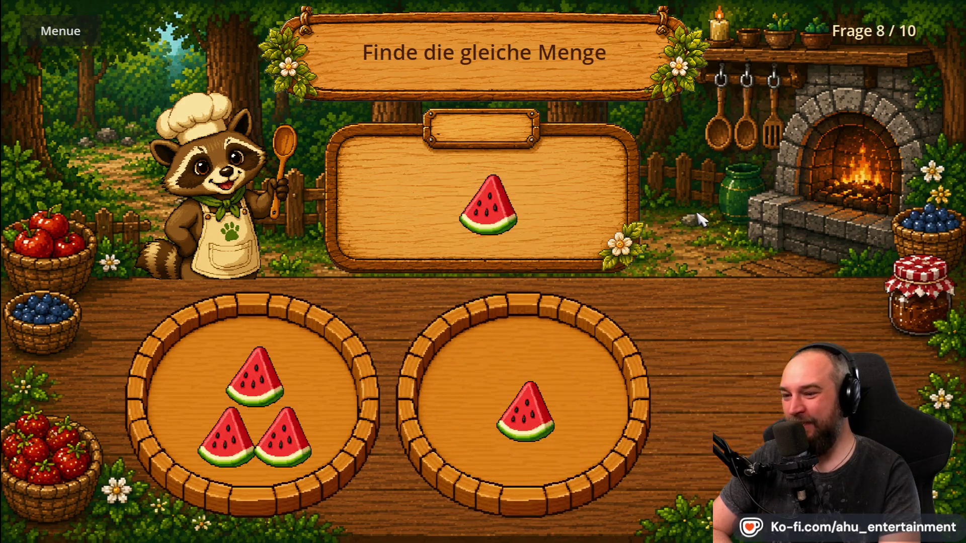
click(525, 383)
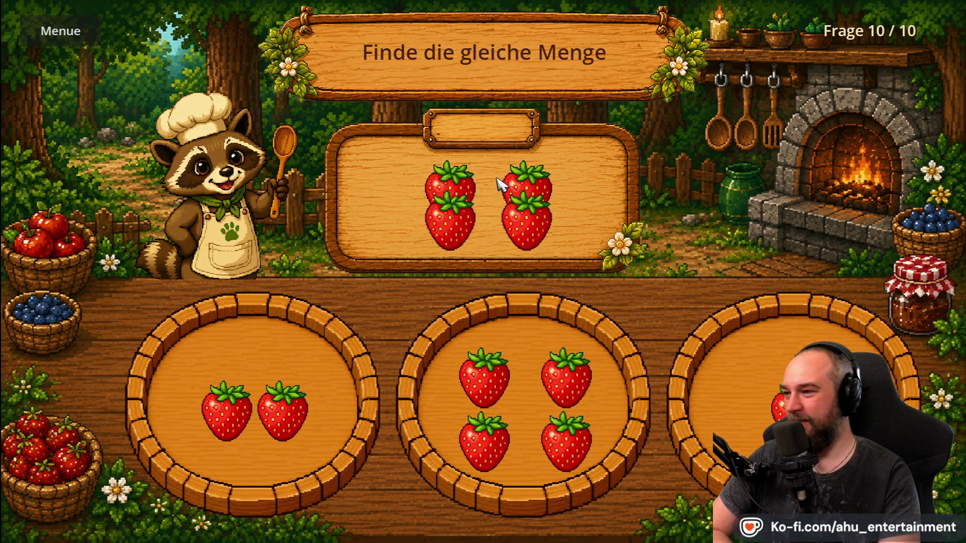
click(524, 384)
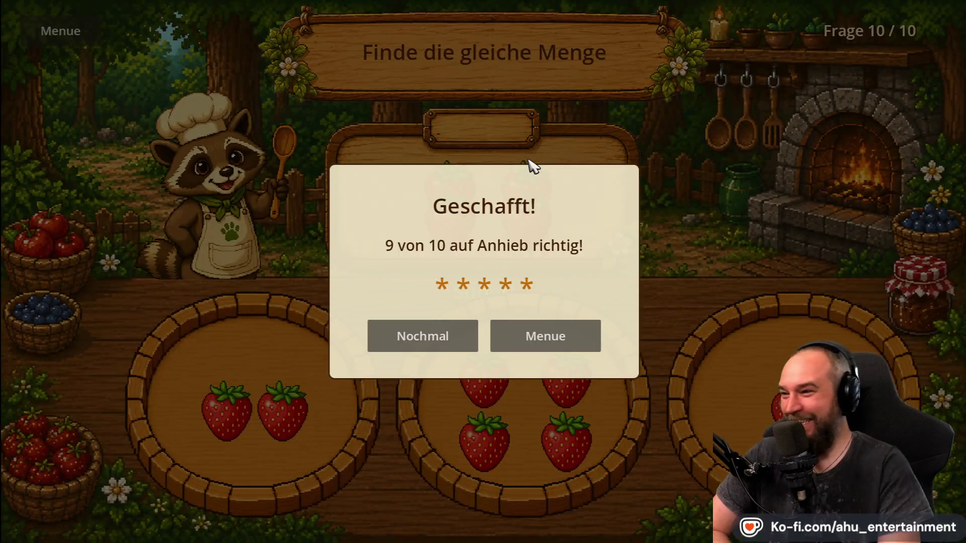
- Start a new round and pick plates of three oranges, one orange, two bananas, two watermelons, three apples
click(440, 346)
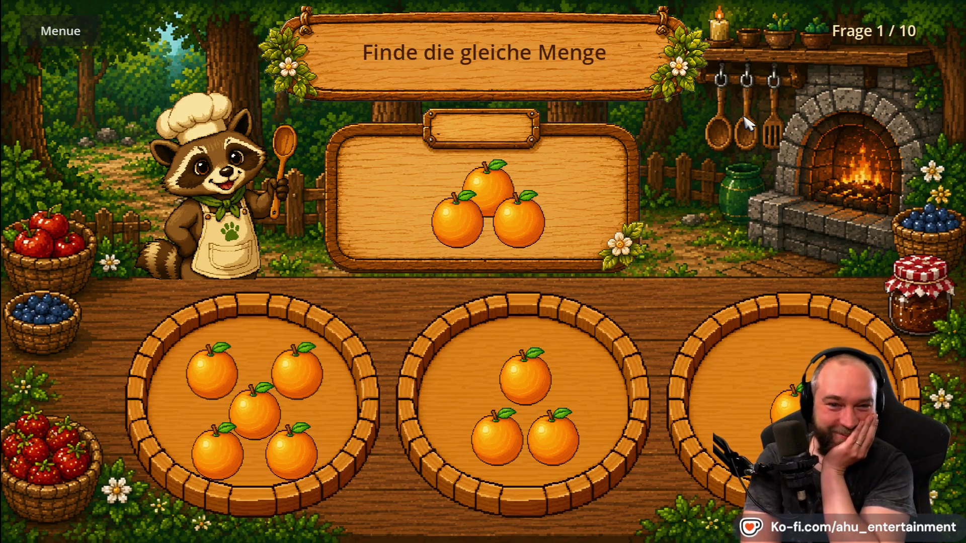
click(580, 362)
click(524, 356)
click(496, 399)
click(582, 350)
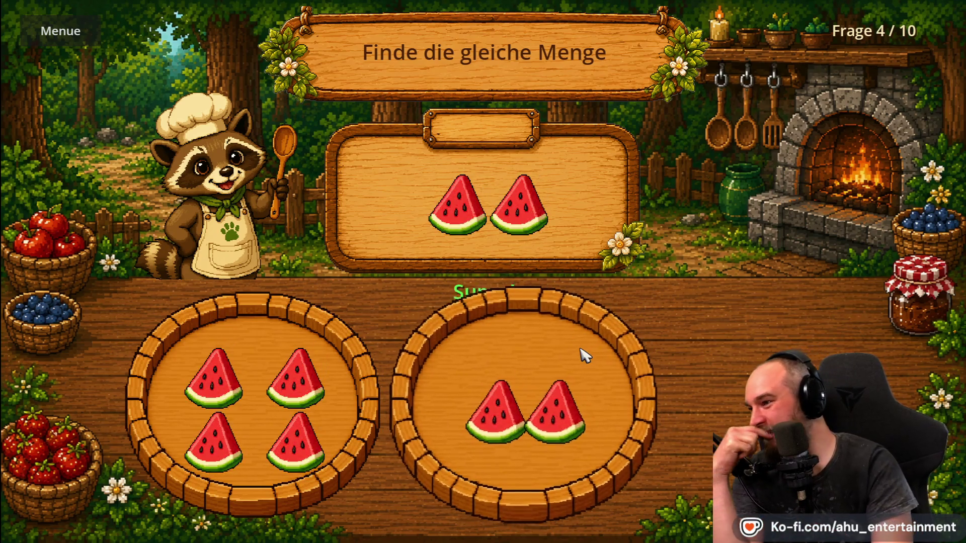
click(762, 307)
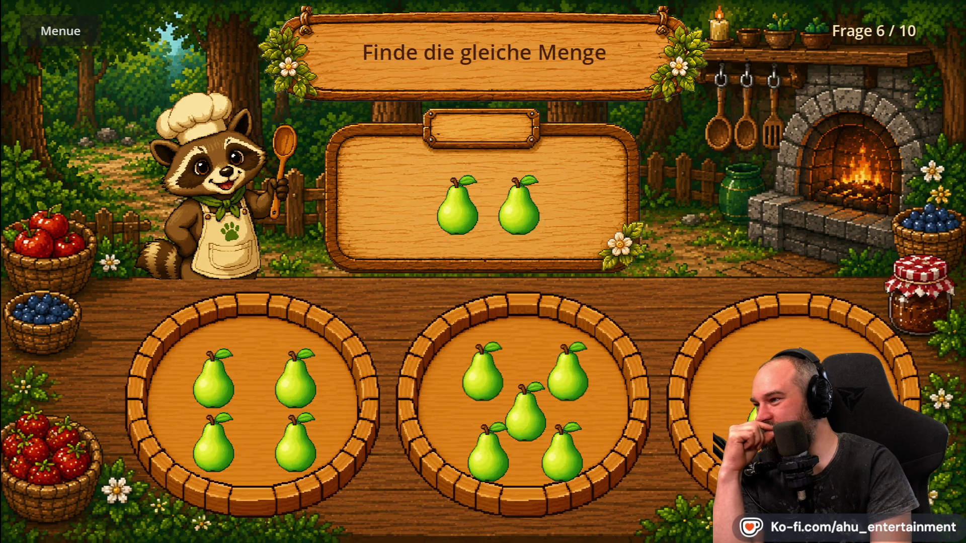
- Match two pears, one pear, five watermelons and five strawberries, restart, then return to the menu
click(799, 342)
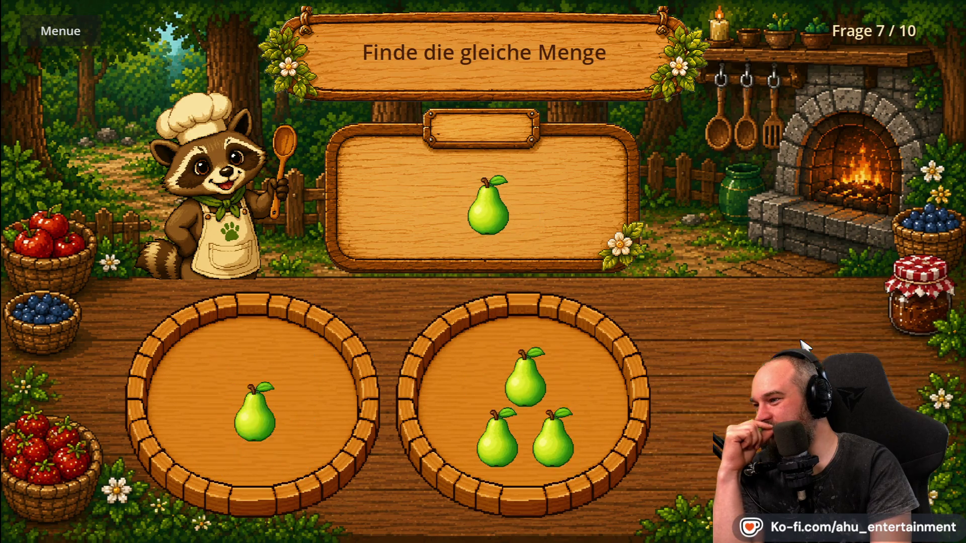
click(216, 335)
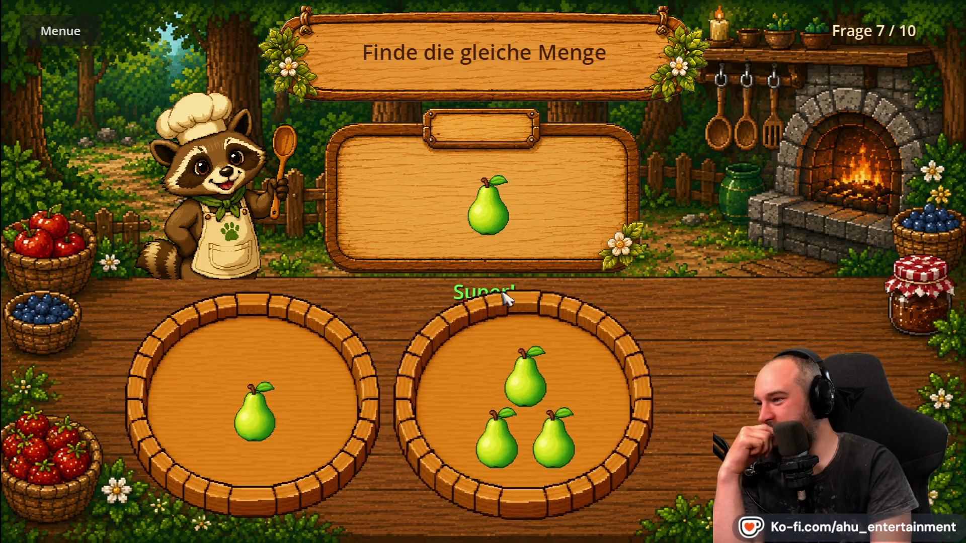
key(space)
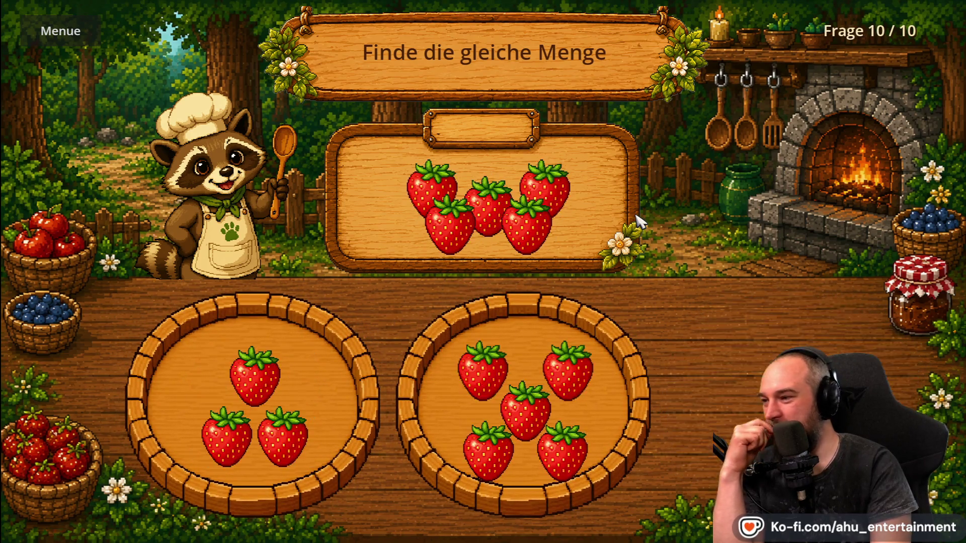
click(558, 360)
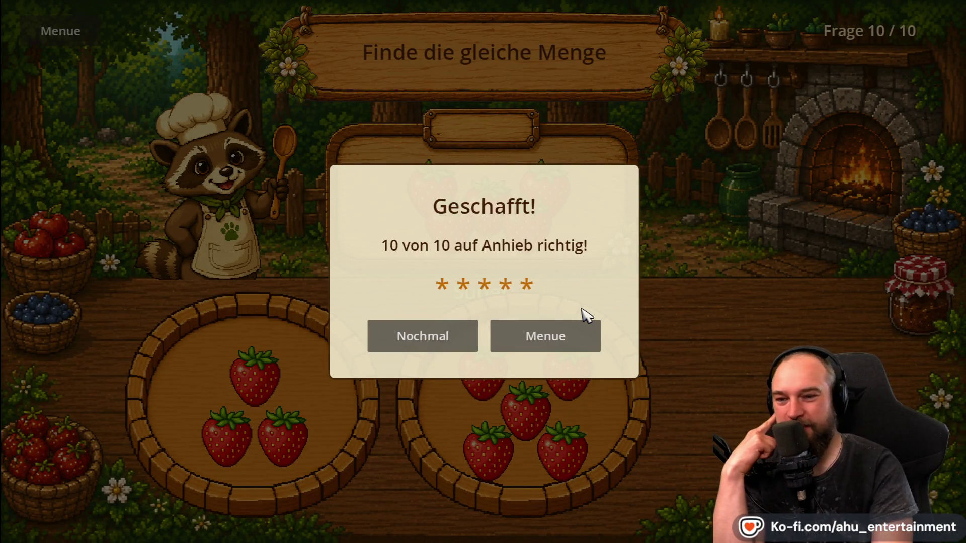
click(429, 343)
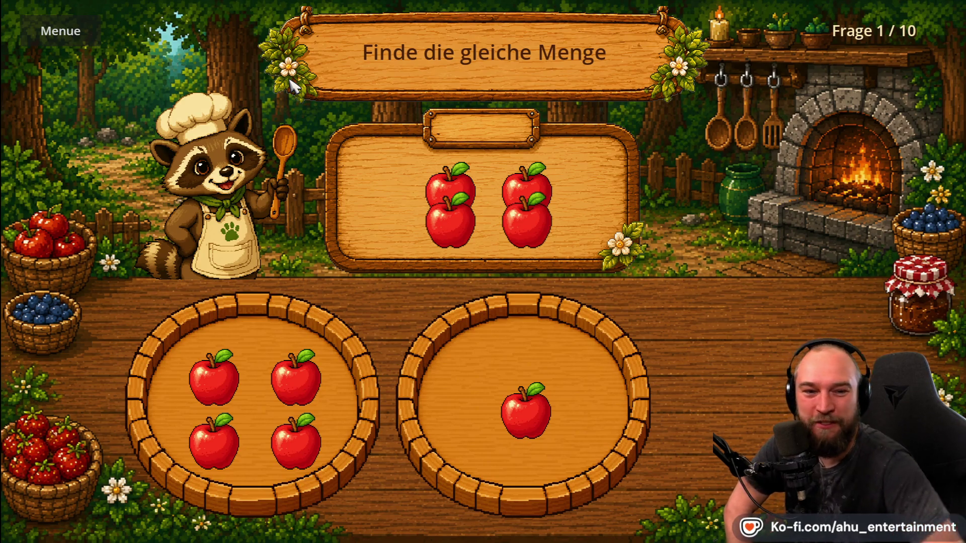
click(39, 27)
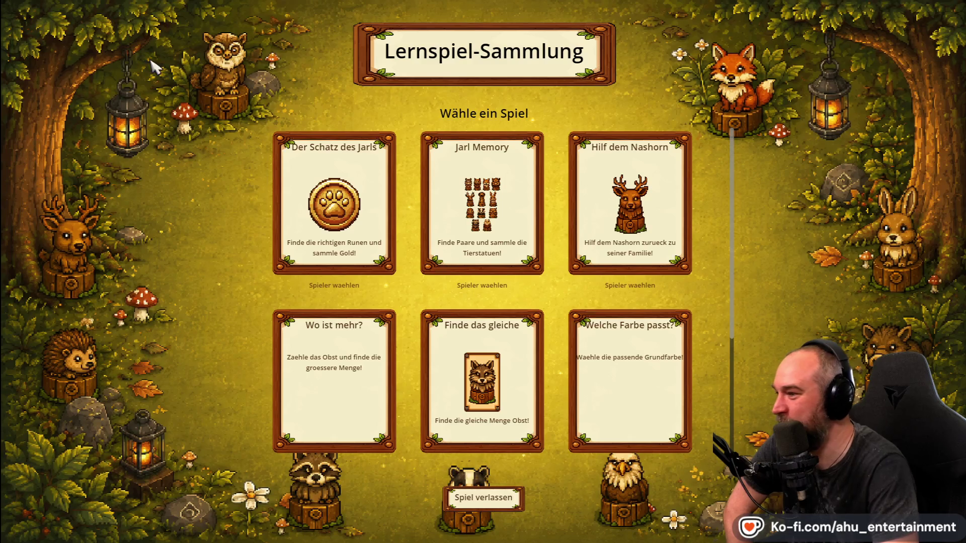
click(362, 432)
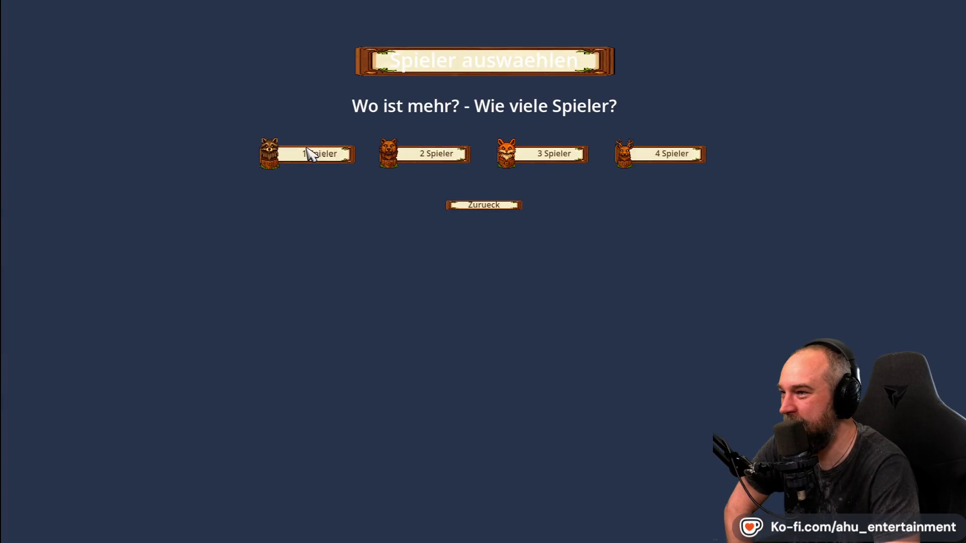
click(311, 153)
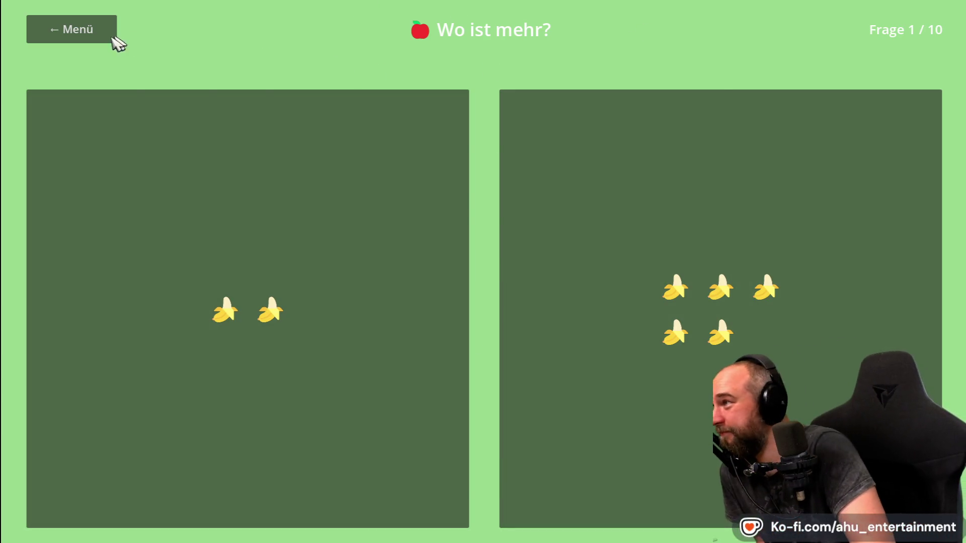
click(115, 37)
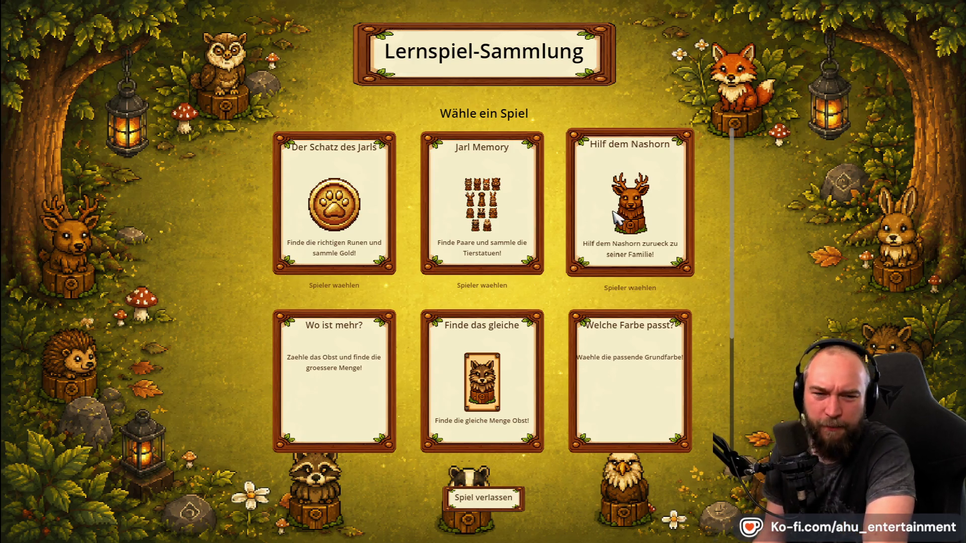
click(520, 360)
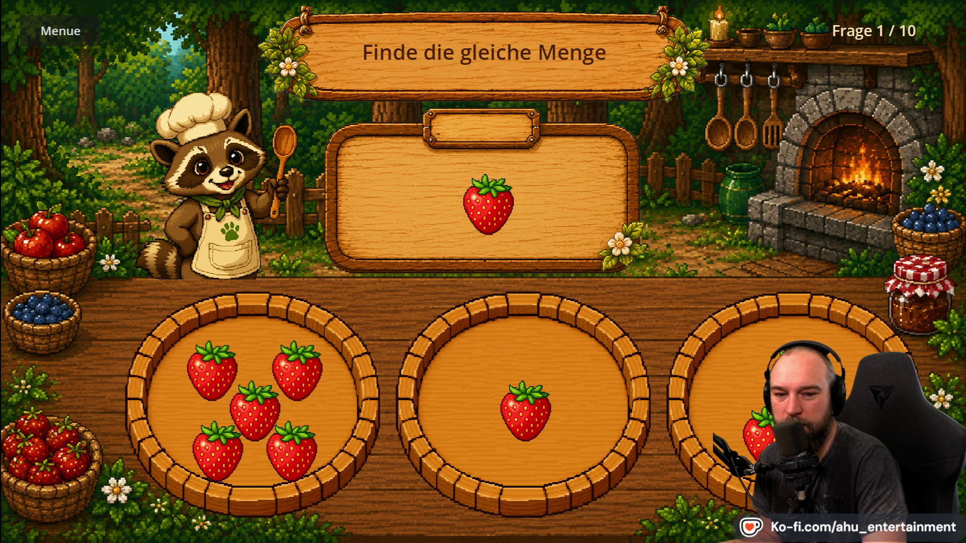
- Drag the Discord recipe mockup preview over the running match game
mouse_move(965, 211)
mouse_down()
mouse_move(639, 170)
mouse_move(493, 131)
mouse_move(578, 123)
mouse_move(526, 109)
mouse_up()
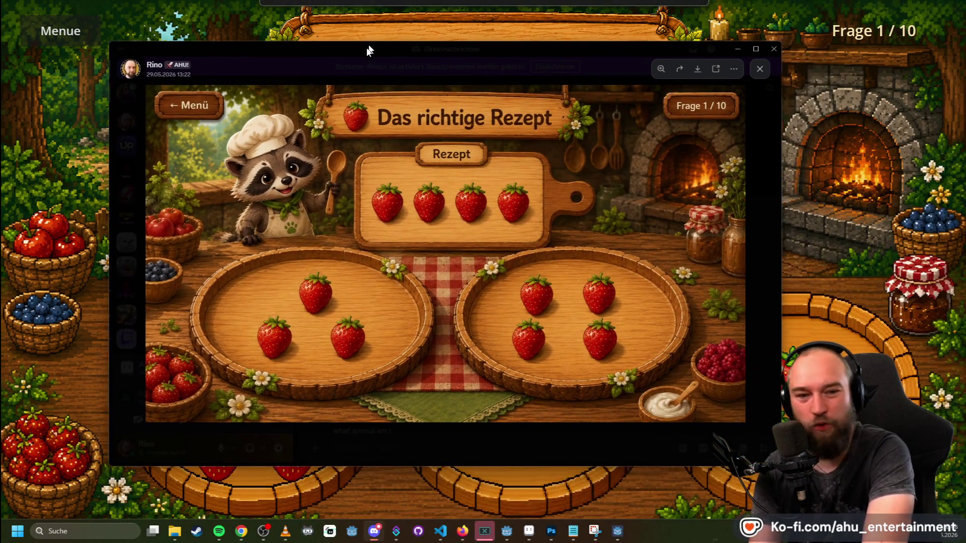
- Move the Discord image preview aside and switch back to the full-screen match game
mouse_move(367, 48)
mouse_down()
mouse_move(340, 71)
mouse_move(374, 71)
mouse_move(495, 126)
mouse_move(467, 95)
mouse_up()
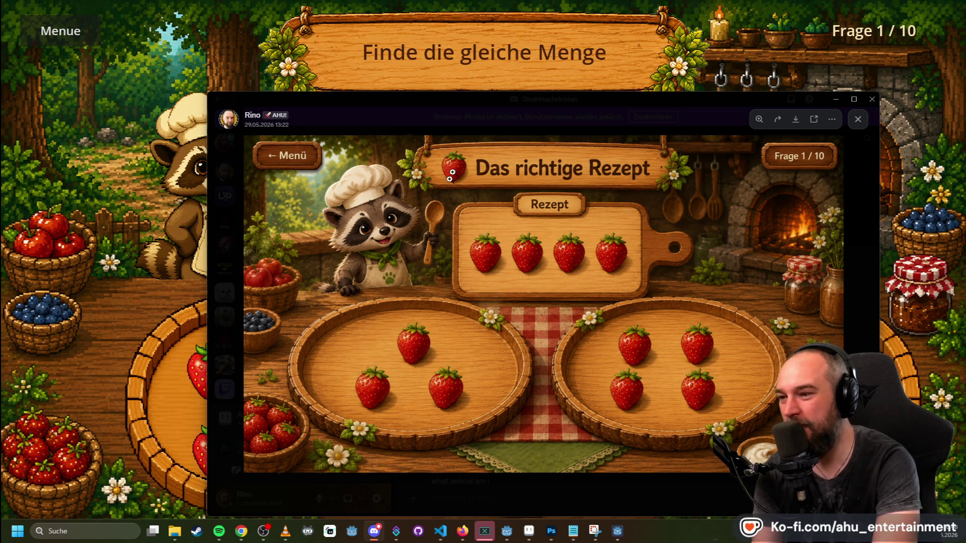
key(alt+Tab)
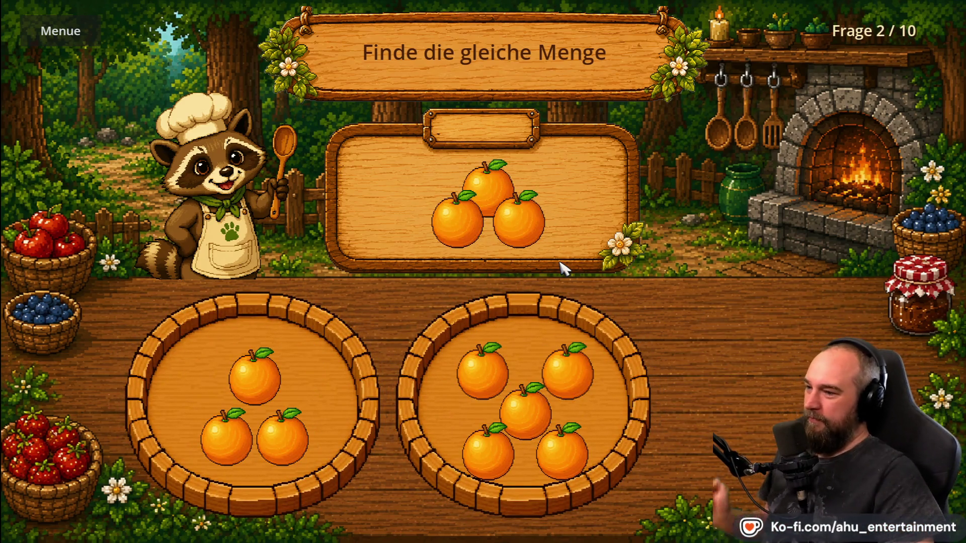
- Pick the three-orange plate, then leave the round for the Lernspiel-Sammlung menu
click(374, 291)
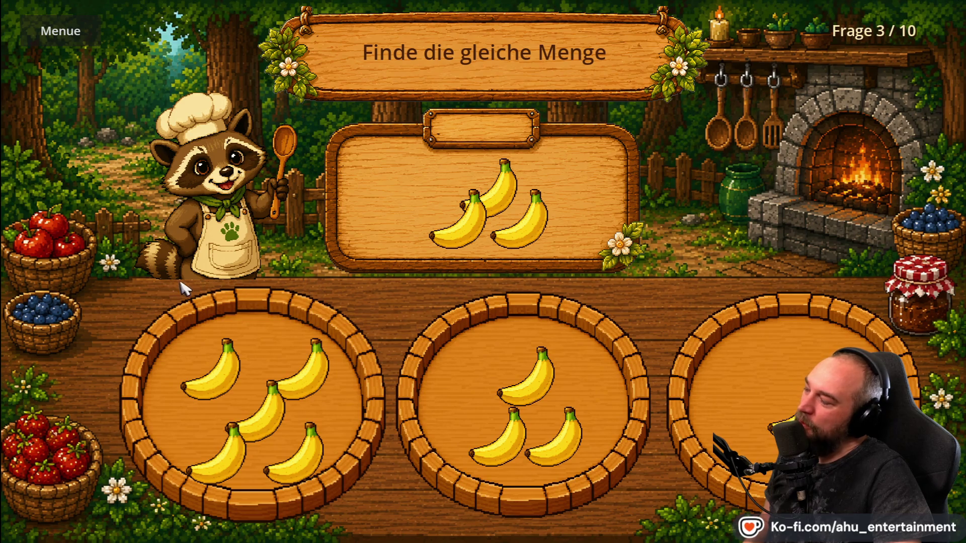
click(78, 43)
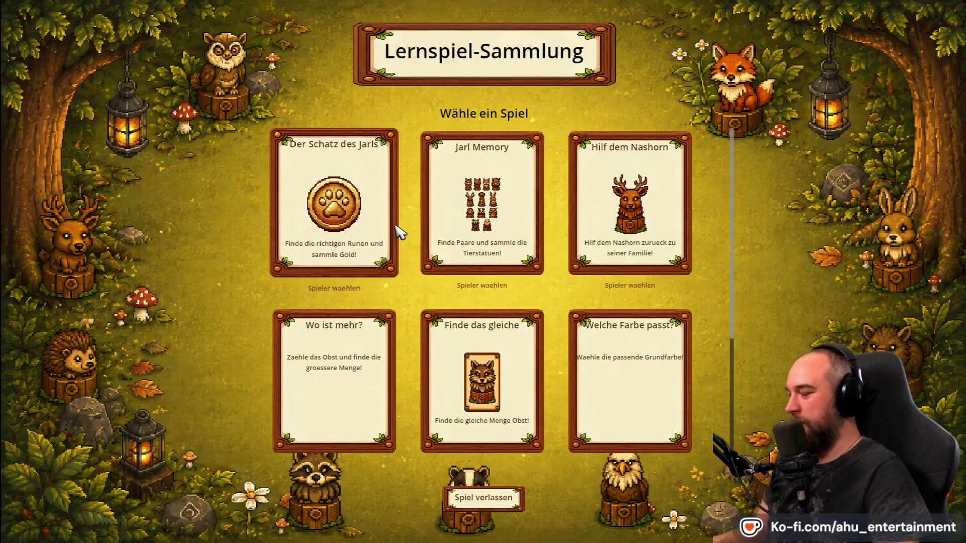
- Stop the game and nudge ChefRacoon slightly upward in the match_game 2D view
key(alt+F4)
scroll(400, 202, up, 4)
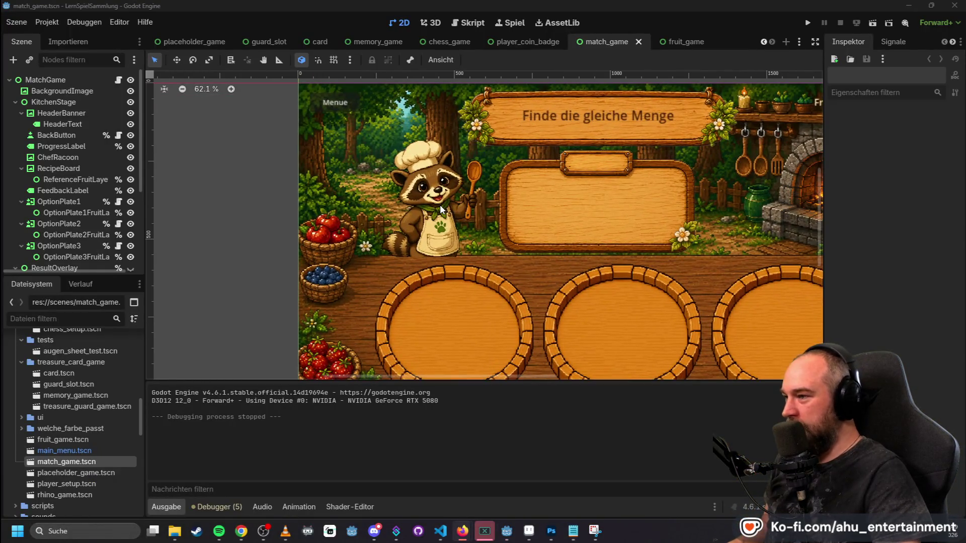
click(424, 248)
scroll(424, 249, up, 4)
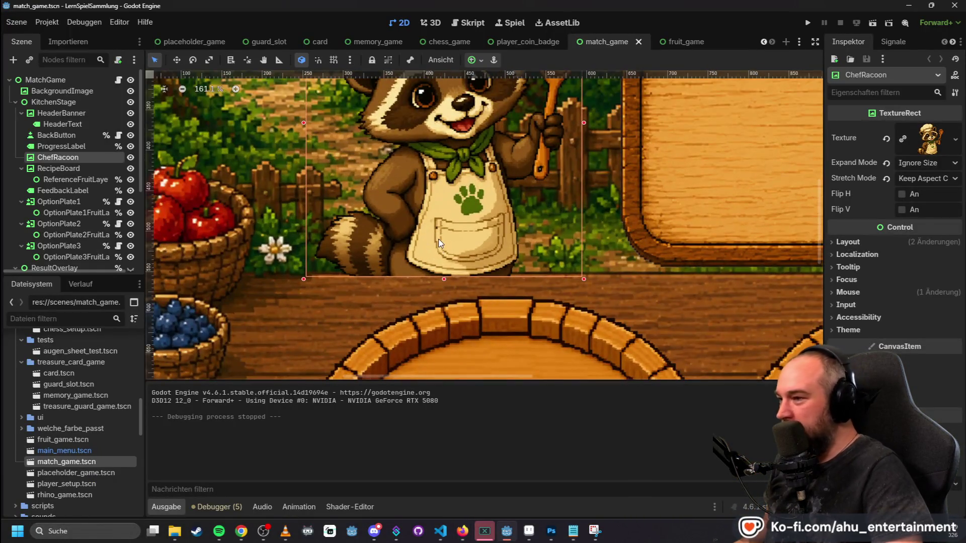
drag(438, 239, 441, 234)
click(592, 211)
- Drag within the kitchen scene's 2D view, then switch to the Küche-Pixel-Look.png mockup in Photoshop
scroll(685, 209, down, 4)
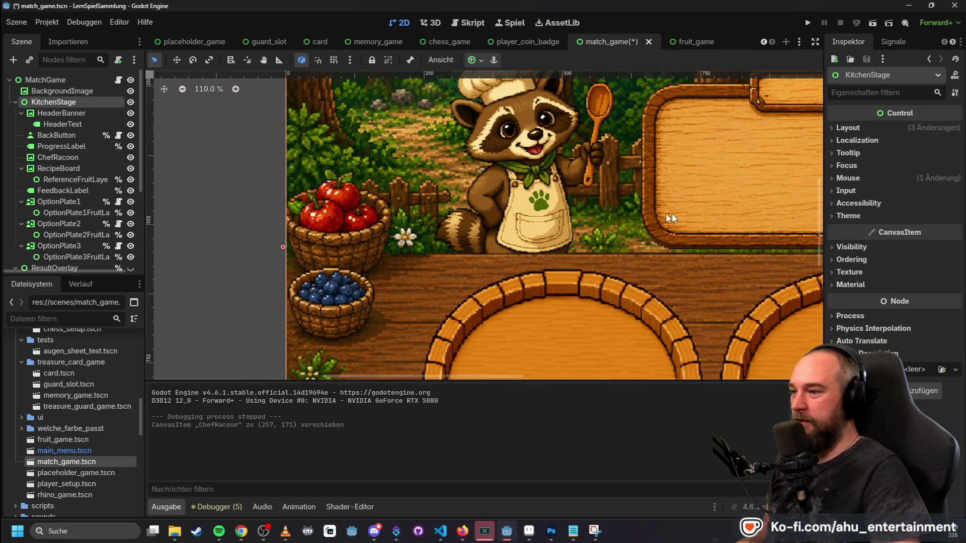
scroll(676, 212, down, 12)
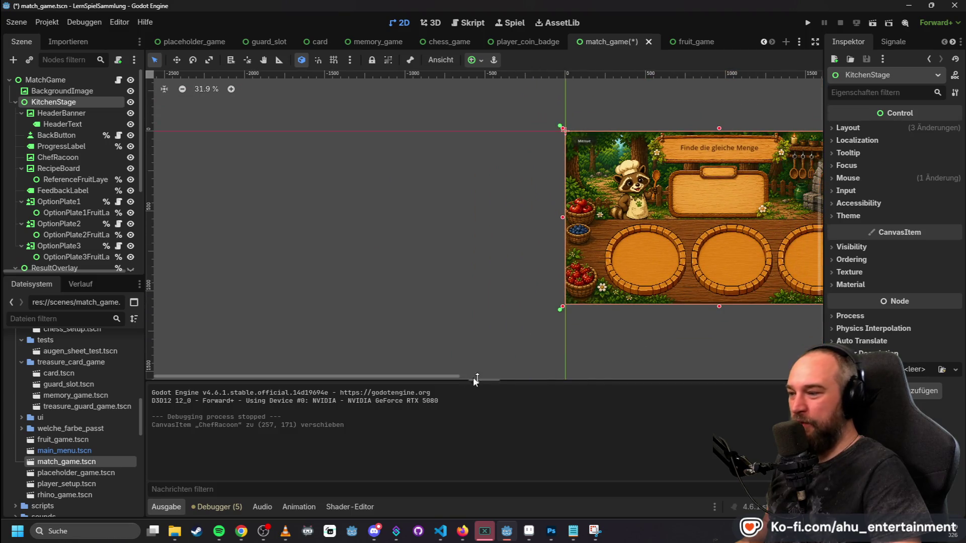
drag(460, 376, 624, 392)
scroll(587, 184, up, 2)
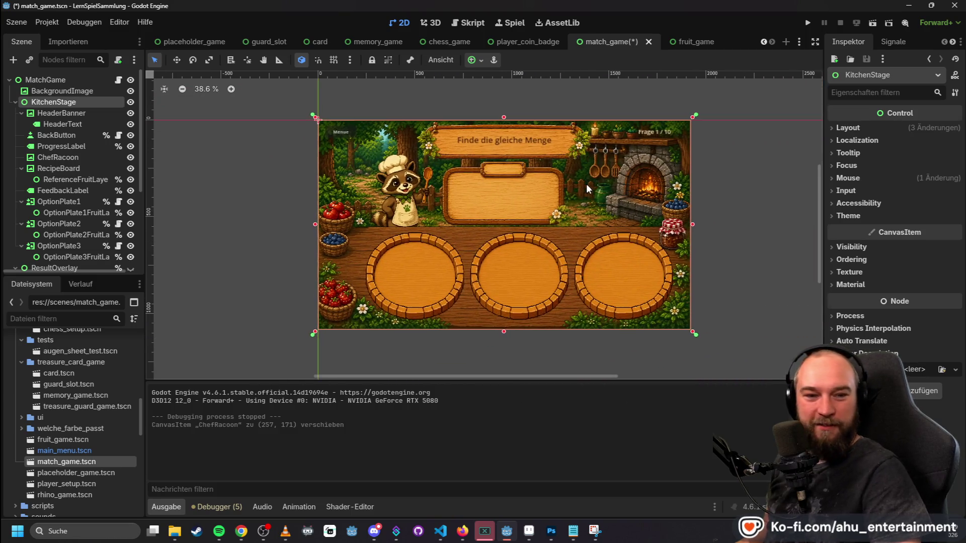
scroll(647, 219, up, 1)
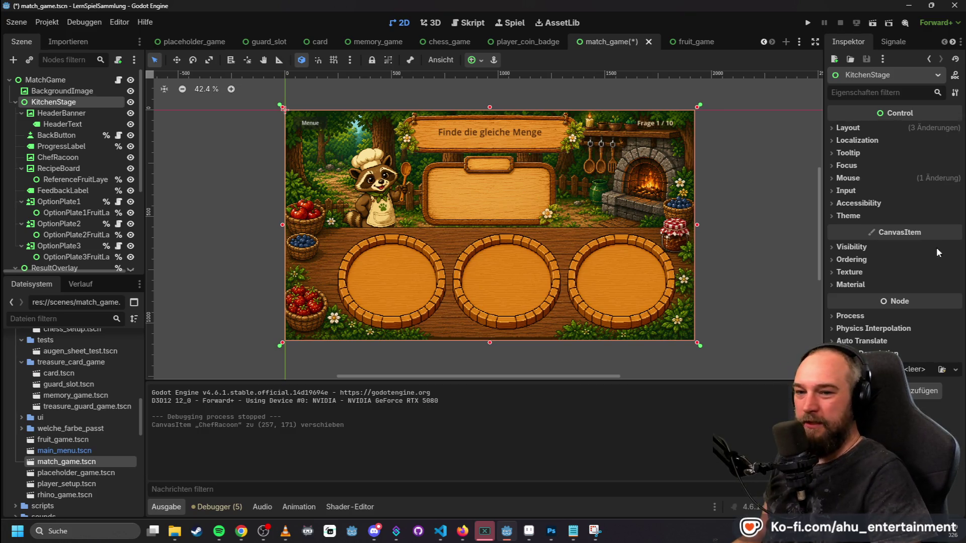
key(alt+Tab)
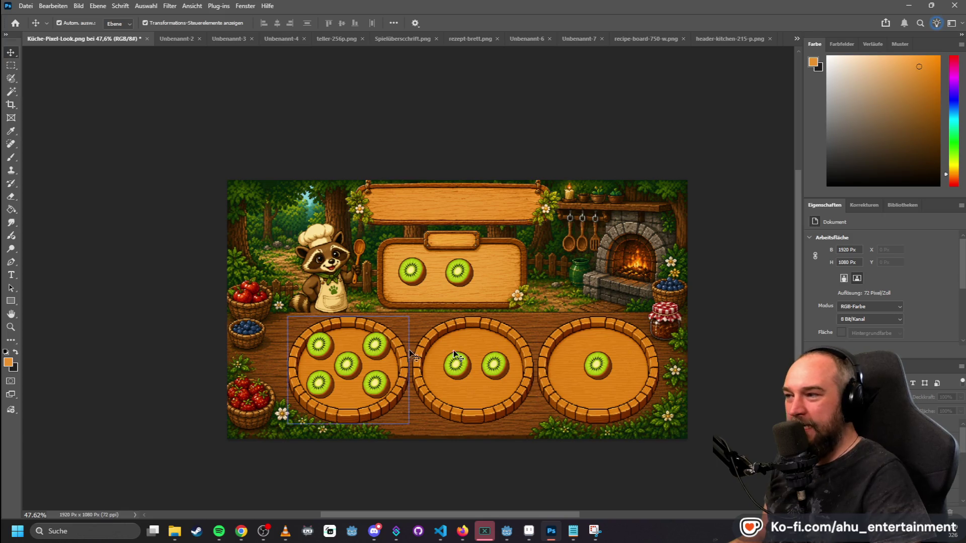
- Compare the Photoshop kiwi kitchen mockup with the Godot scene, then minimize Photoshop
click(909, 5)
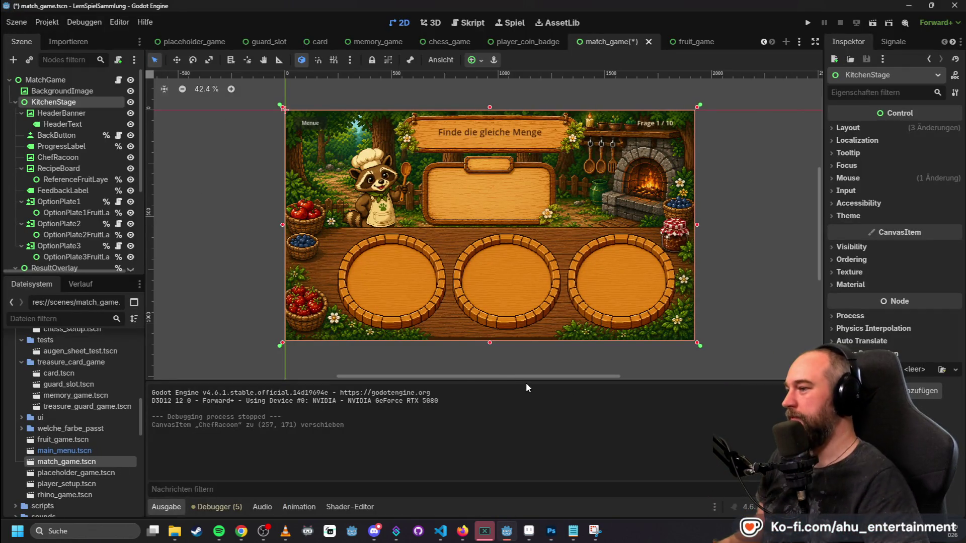
key(alt+Tab)
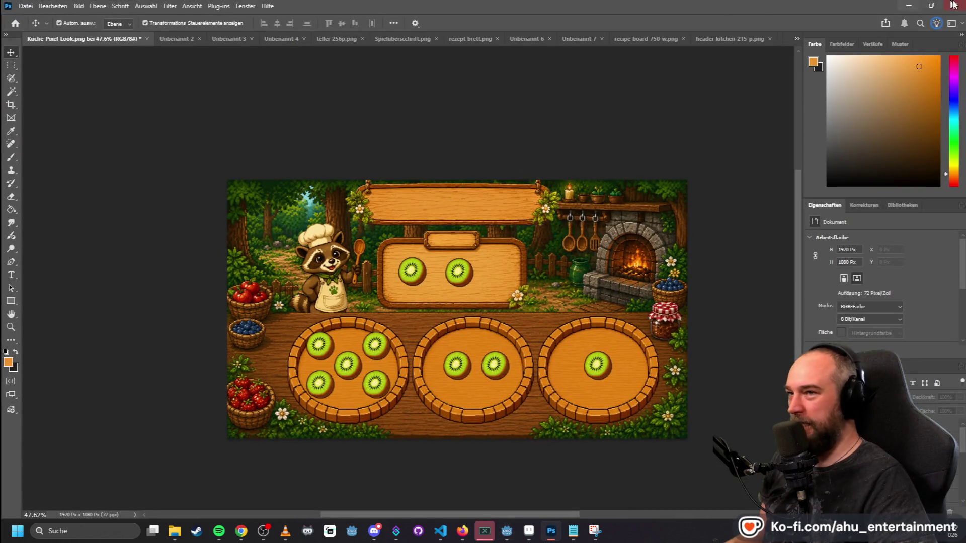
click(908, 6)
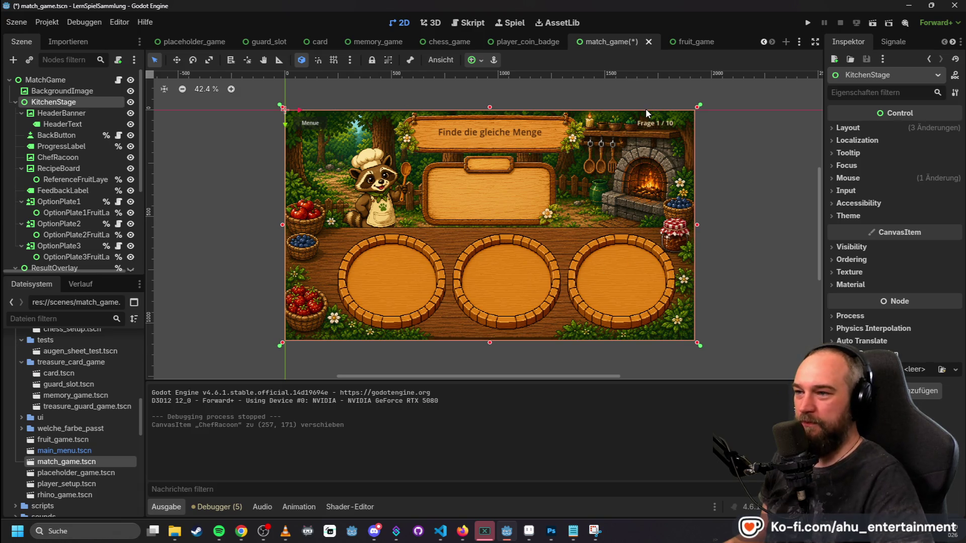
key(alt+Tab)
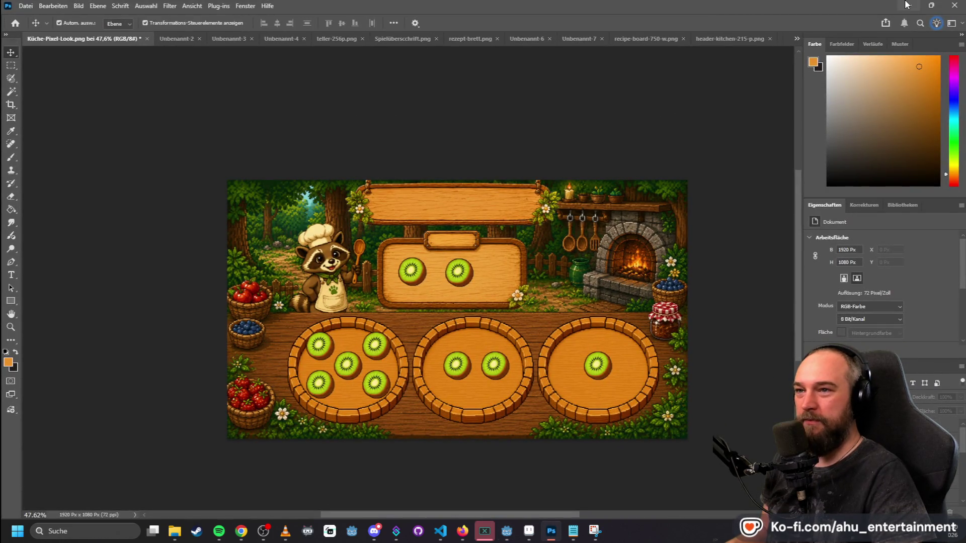
click(907, 5)
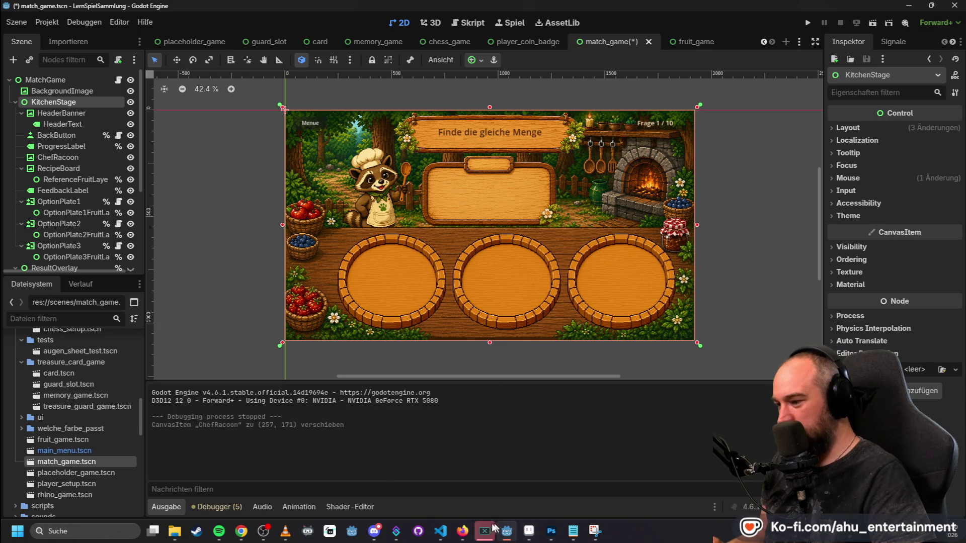
click(447, 531)
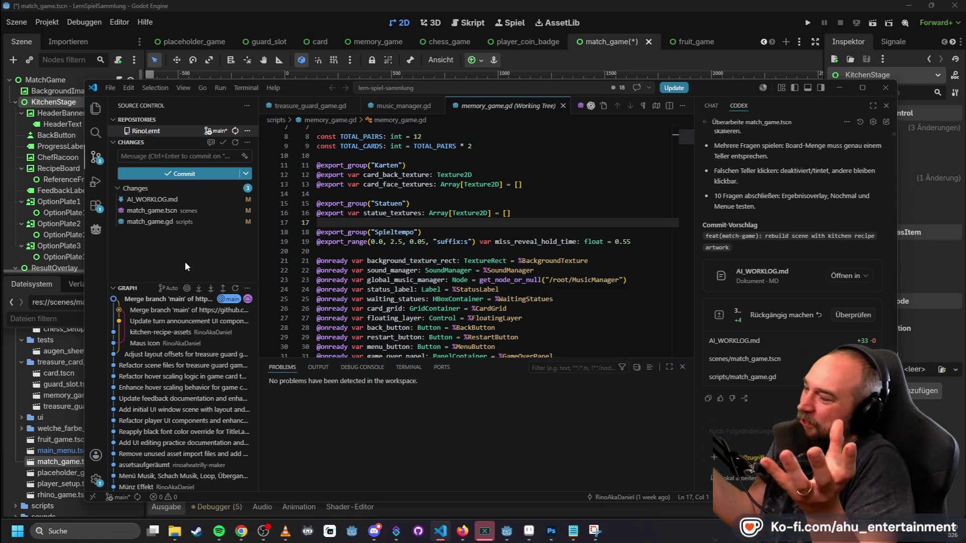
- Enter 'Match Game Grafiken eingesetzt' as the commit message in Source Control
click(167, 156)
text(match-game)
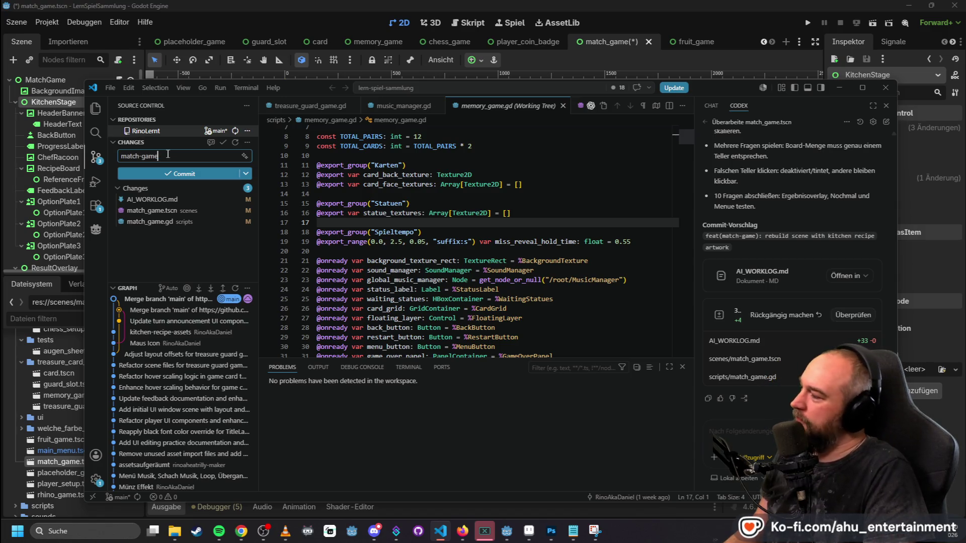
key(BackSpace)
key(BackSpace)
key(BackSpace)
text(Neue G)
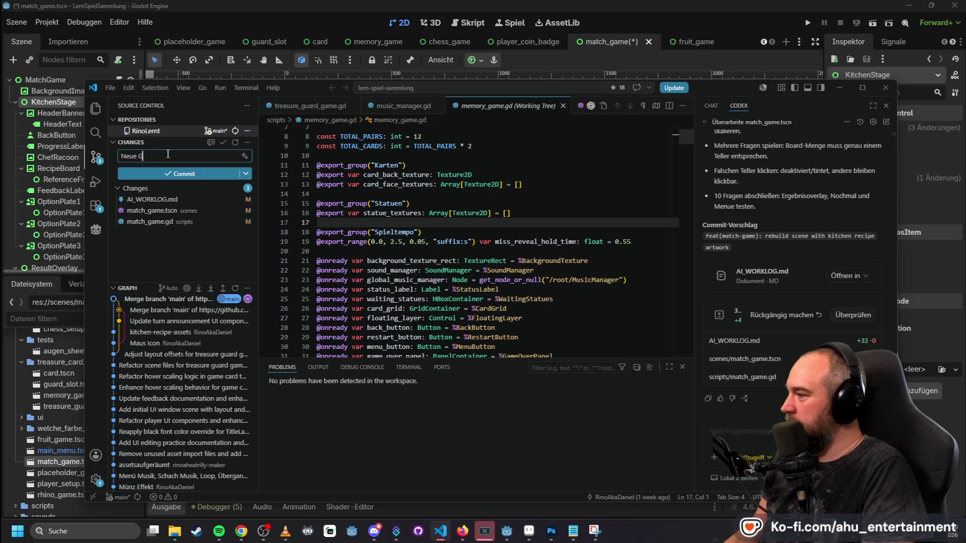
key(ctrl+a)
text(Mat)
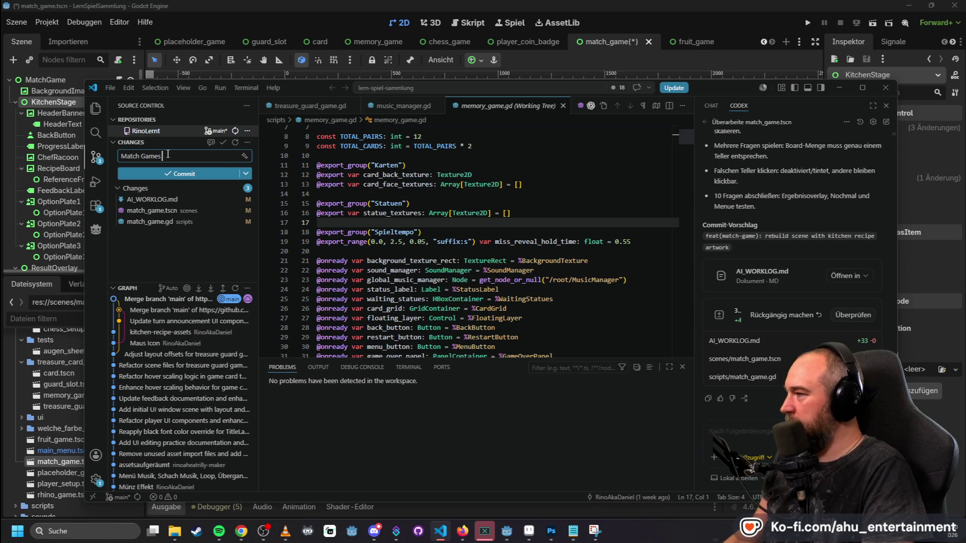
key(BackSpace)
text(G)
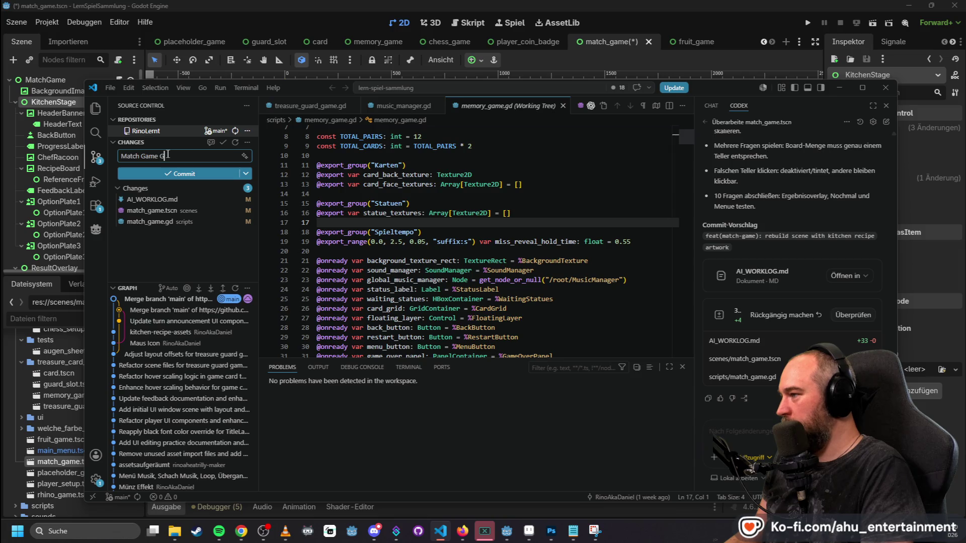
text(rafiken eingesetzt)
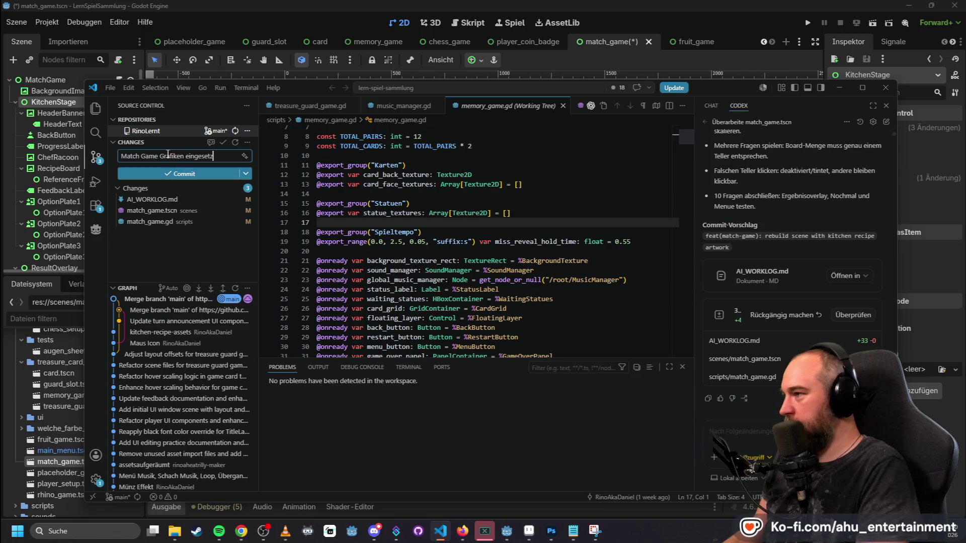
- Commit the changes and sync them to the remote
click(202, 175)
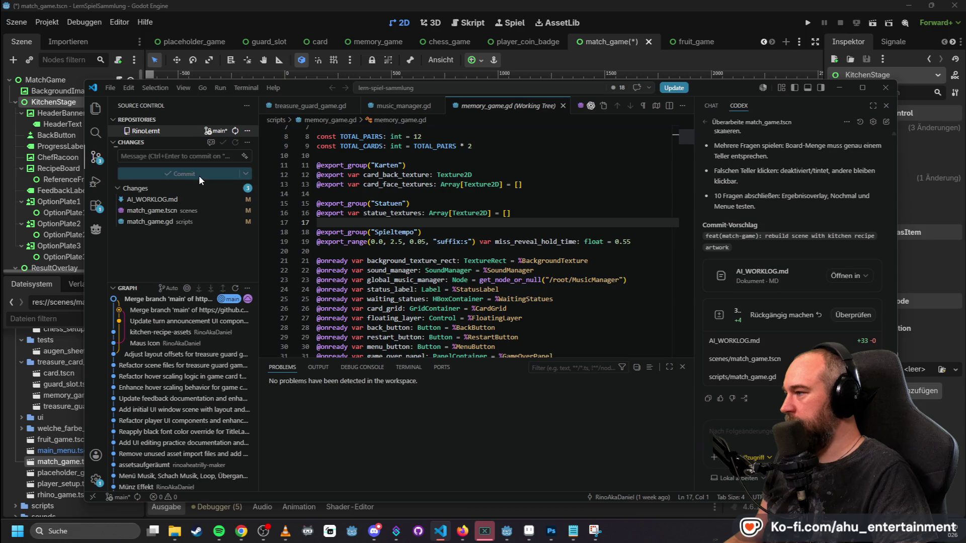
click(211, 176)
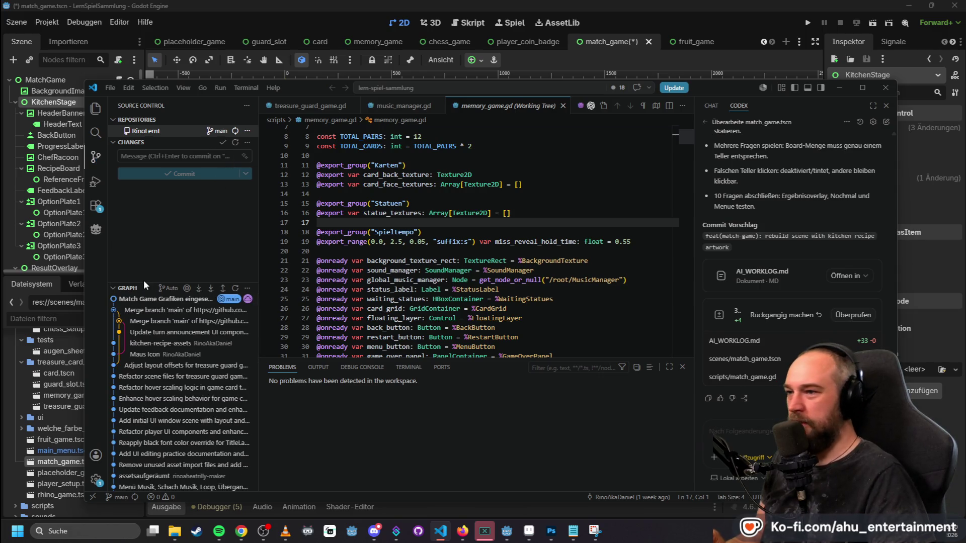
click(602, 4)
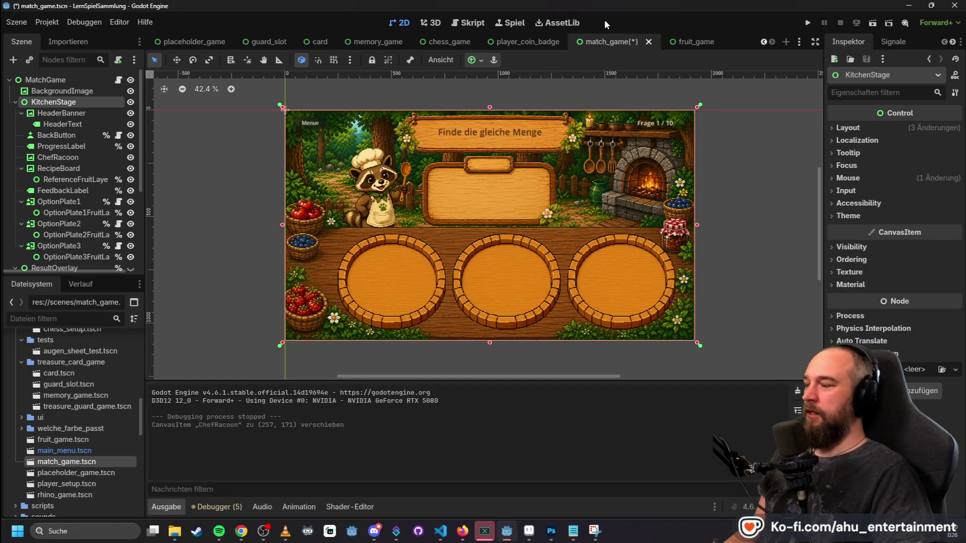
key(alt+Tab)
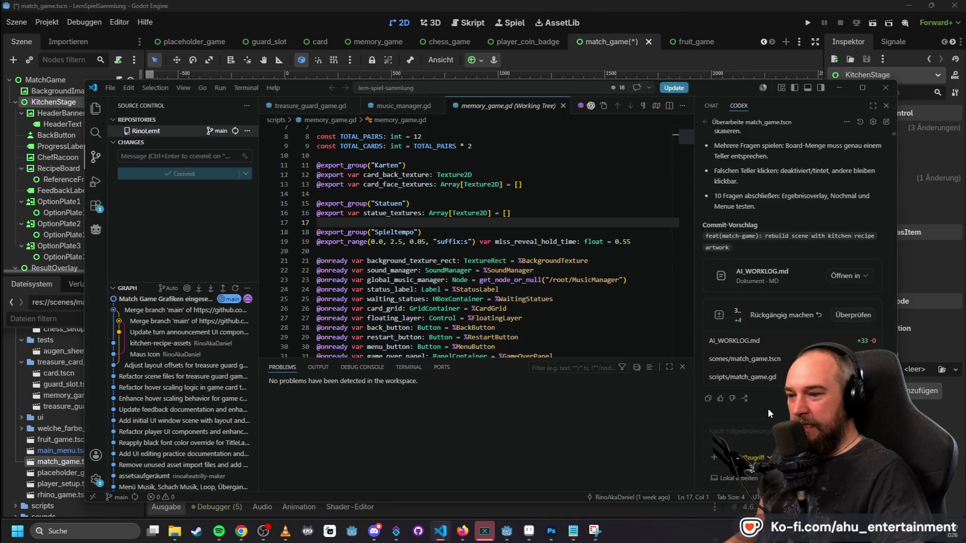
click(759, 430)
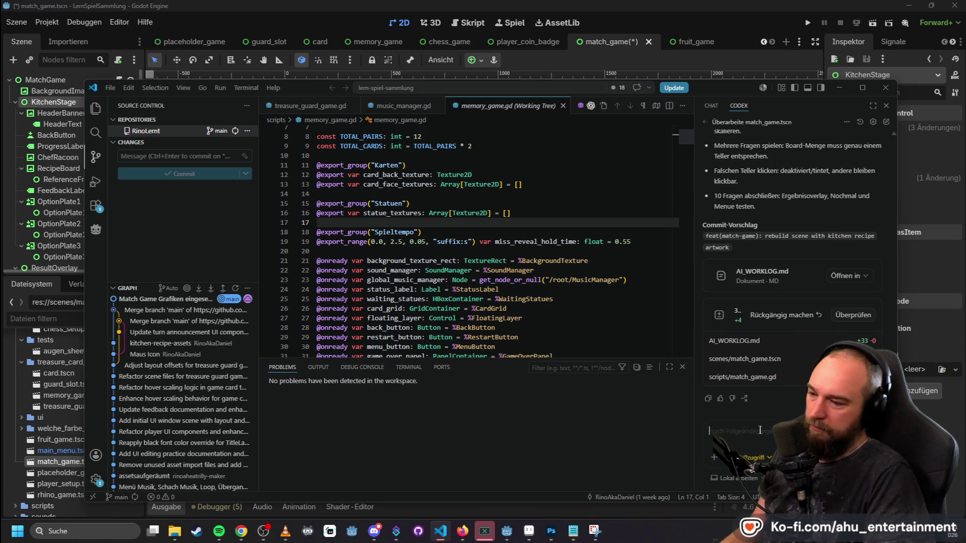
- Ask Codex, in German, to centre the plates when only two are shown, as with three
text(Folgende An)
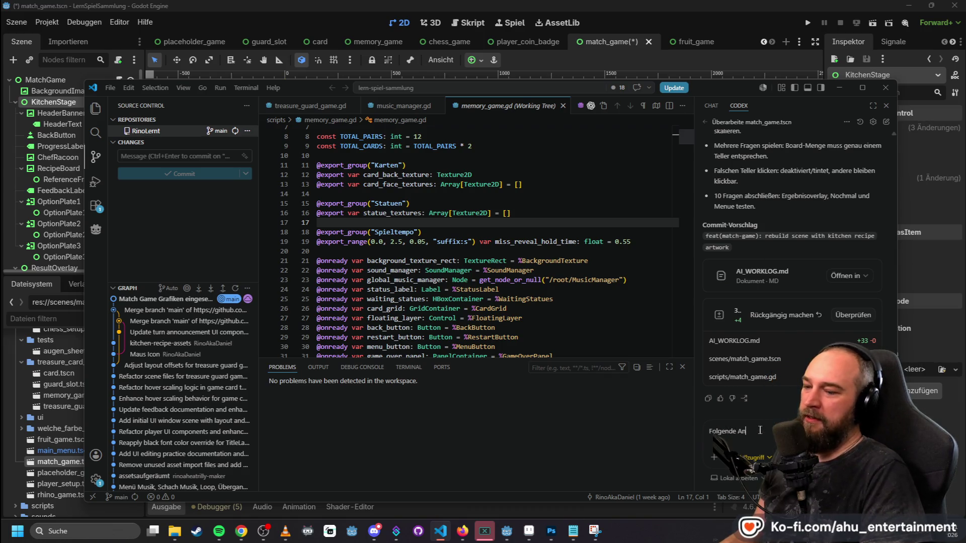
text(passung L)
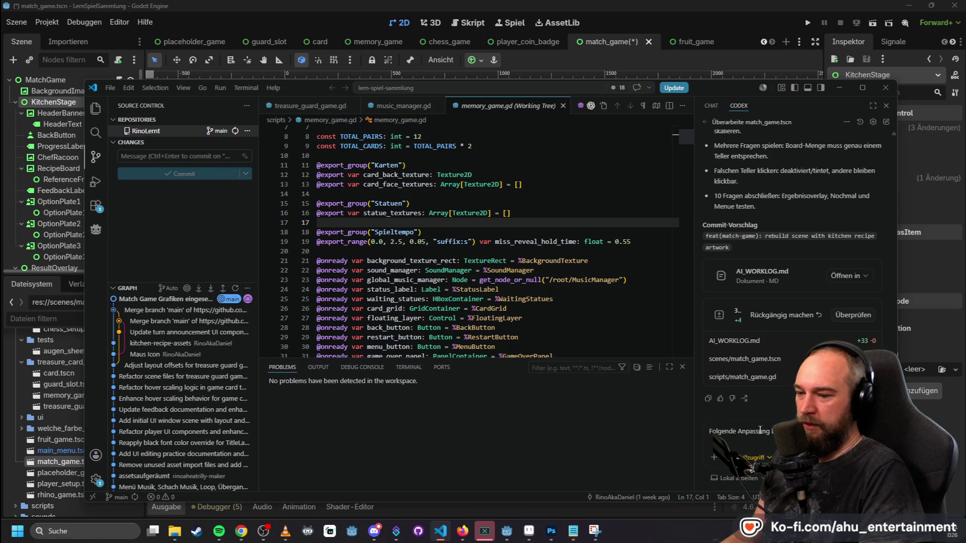
text(eider: Wenn nur zwei )
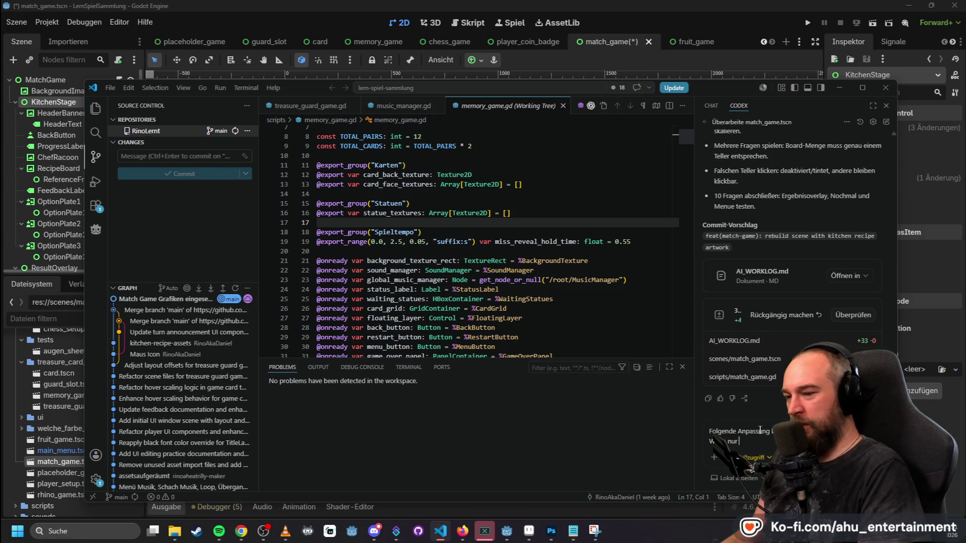
text(Teller ge)
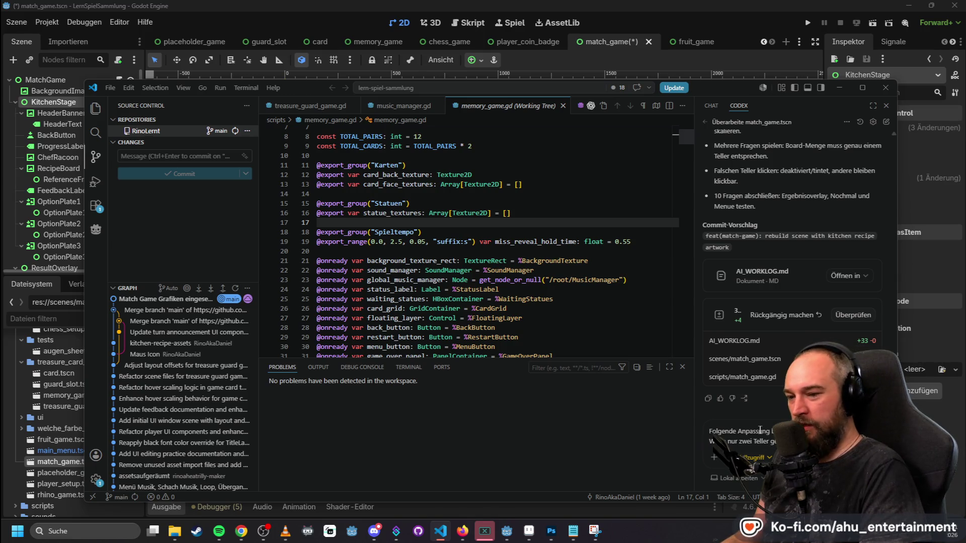
text(zeigt ze)
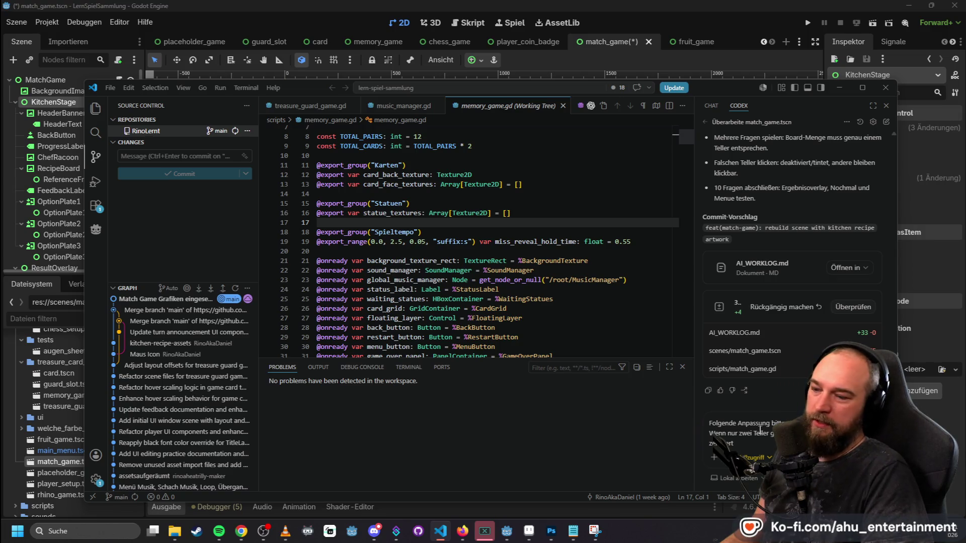
text(und ni)
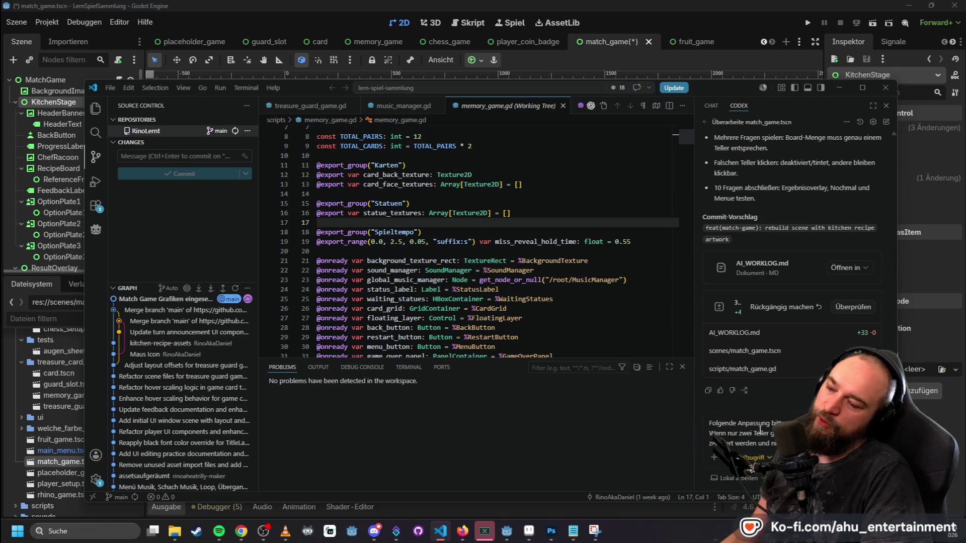
text(cht we)
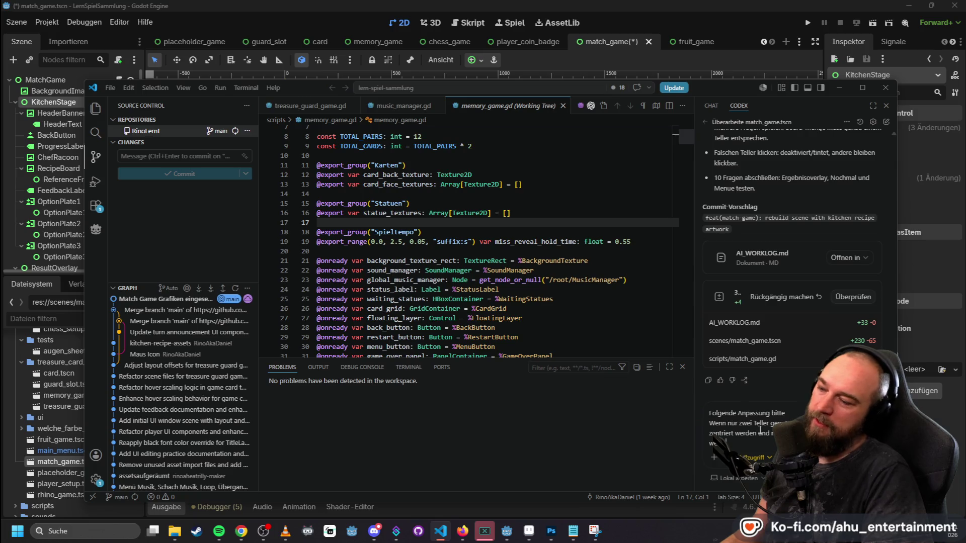
key(BackSpace)
key(BackSpace)
text(so wie)
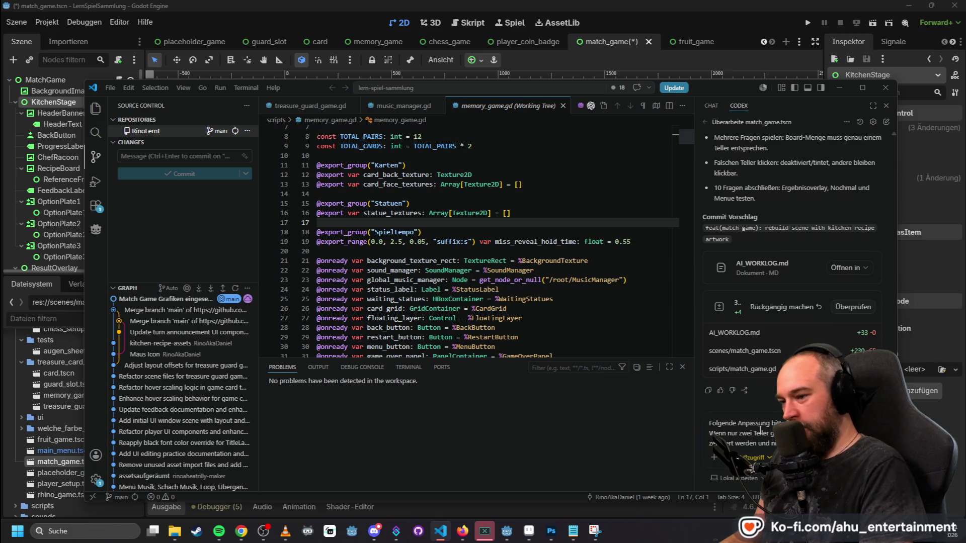
text( bei drei Tellern)
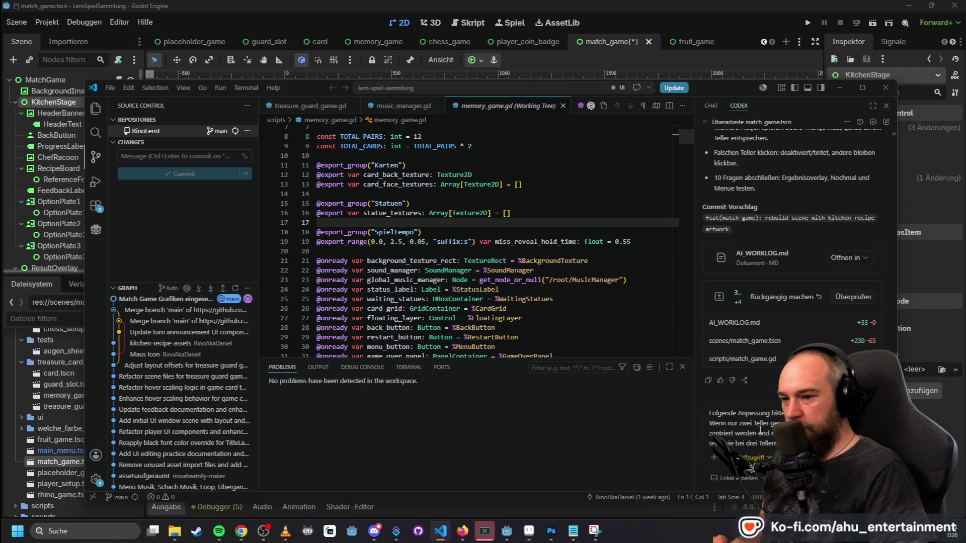
key(Return)
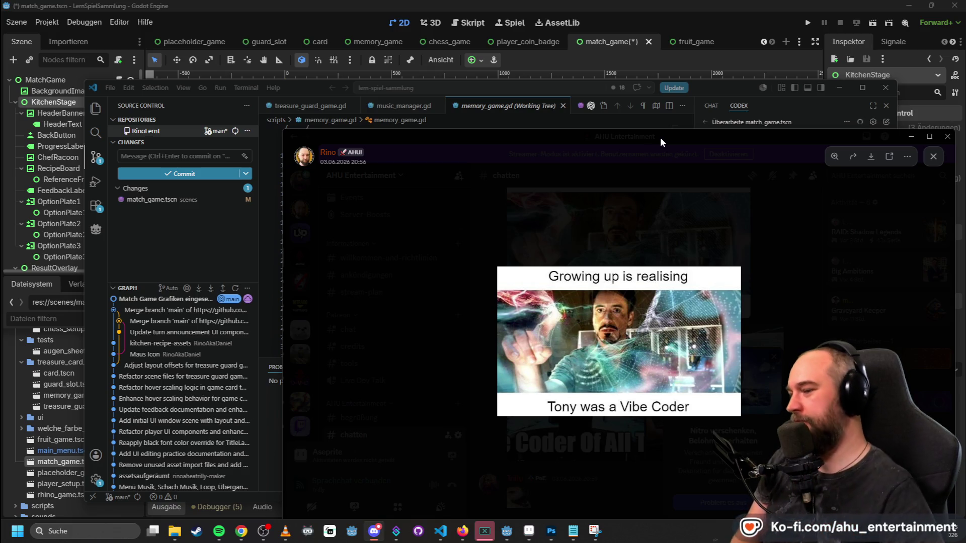
- View the Greatest Vibe Coder and JARVIS memes in Discord's #chatten, then return to VS Code
click(757, 229)
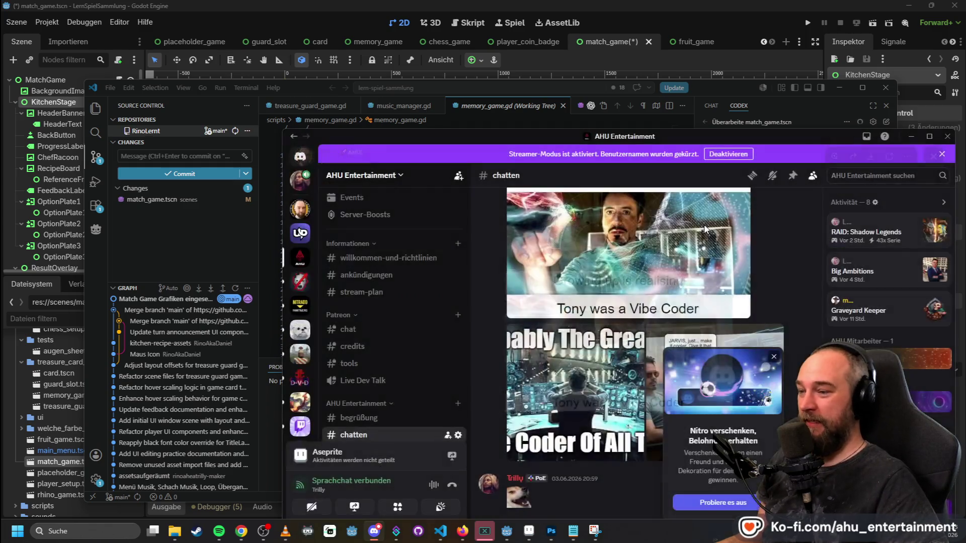
click(579, 352)
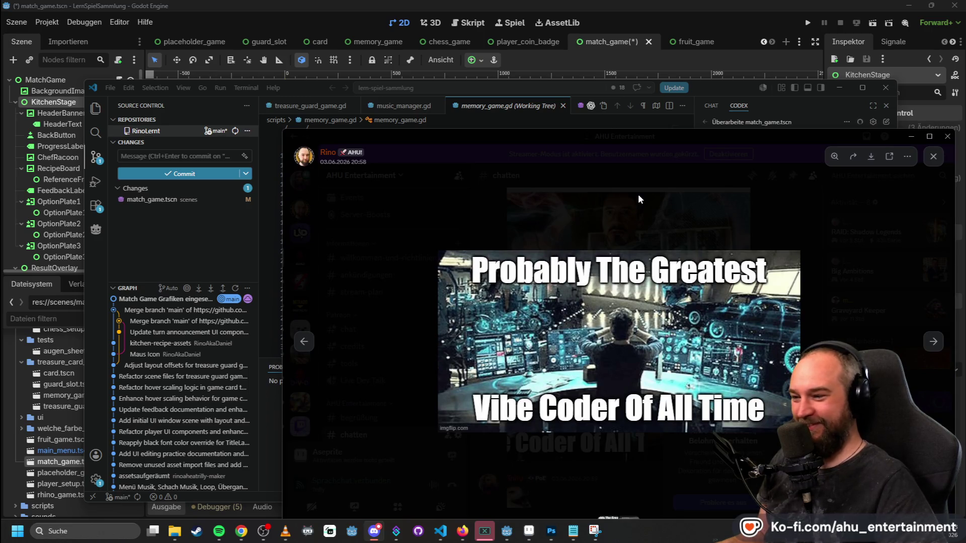
click(660, 190)
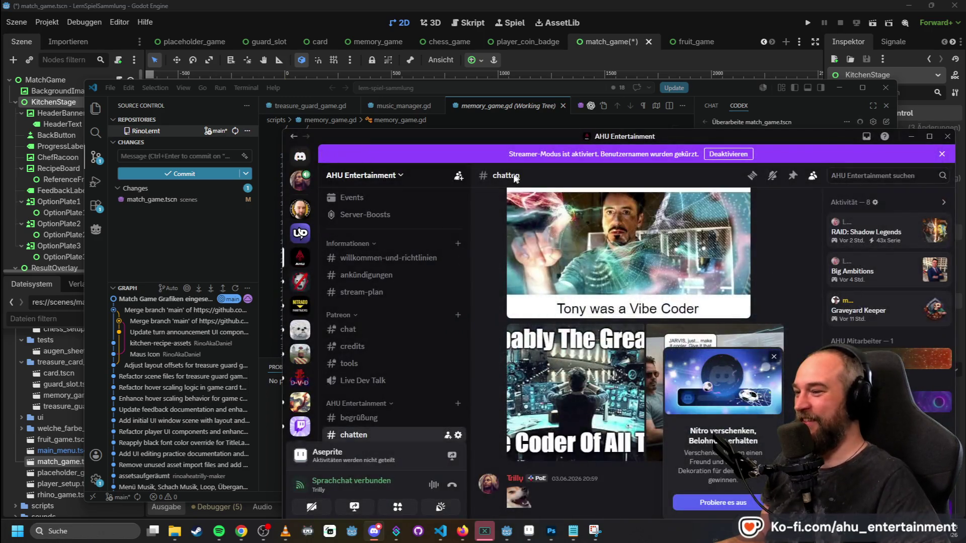
click(728, 338)
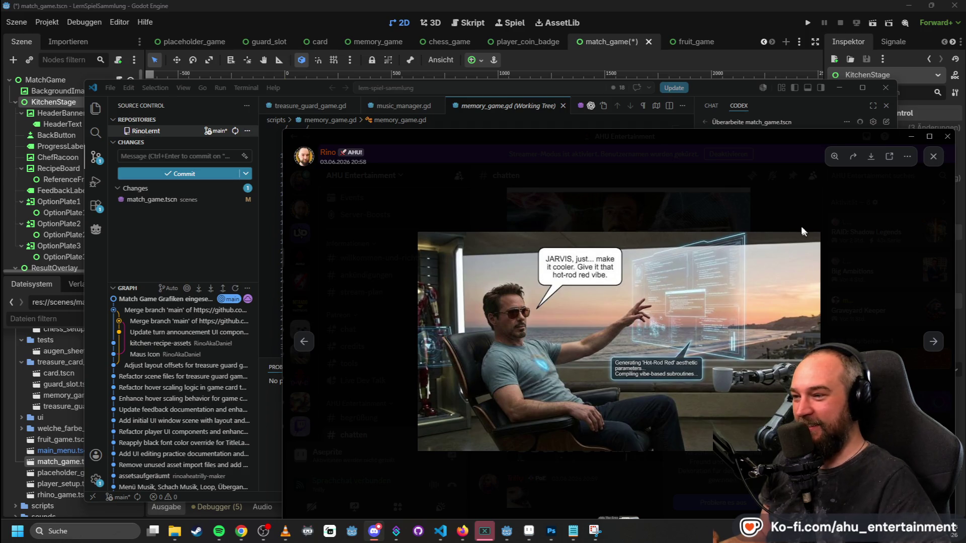
click(602, 194)
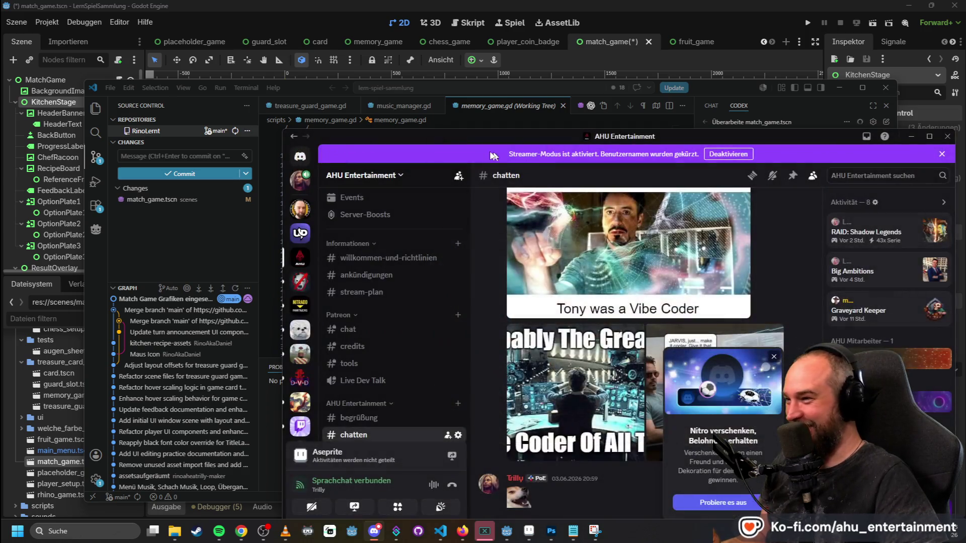
click(454, 122)
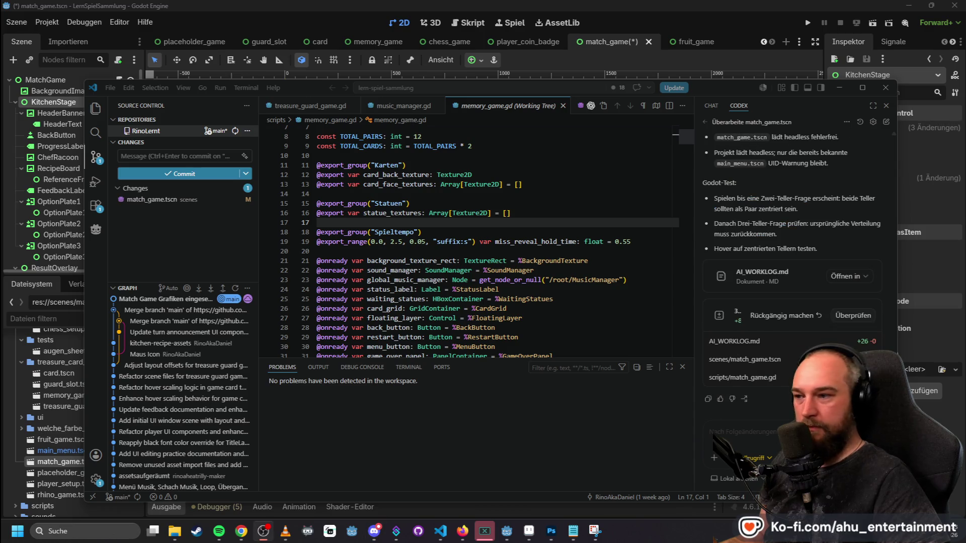
- Reload the changed match_game.tscn from disk in Godot and run the game
click(672, 13)
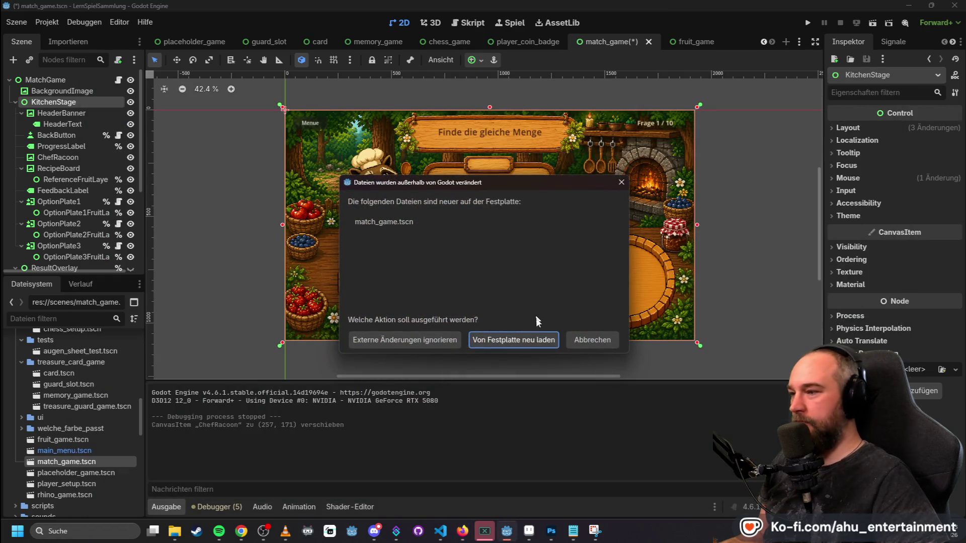
click(526, 340)
scroll(762, 116, down, 6)
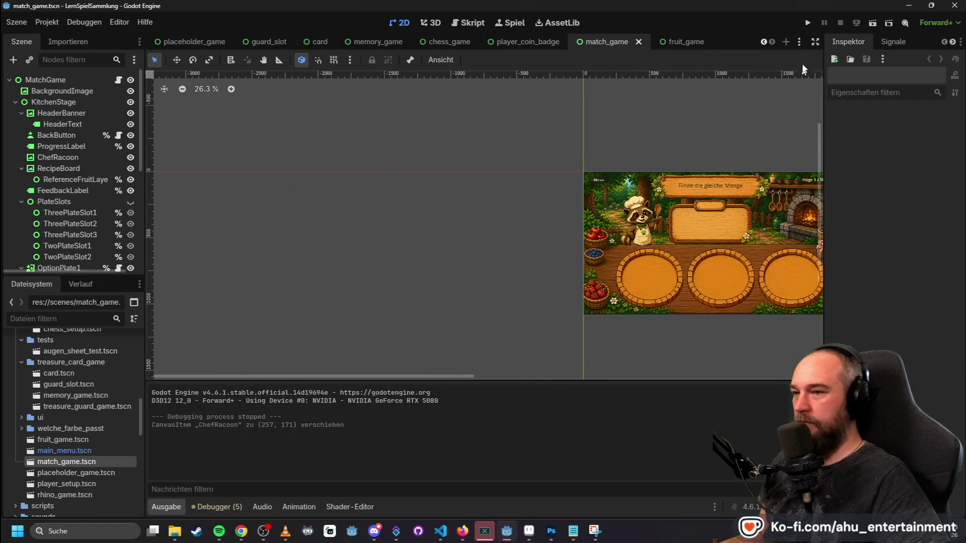
click(808, 23)
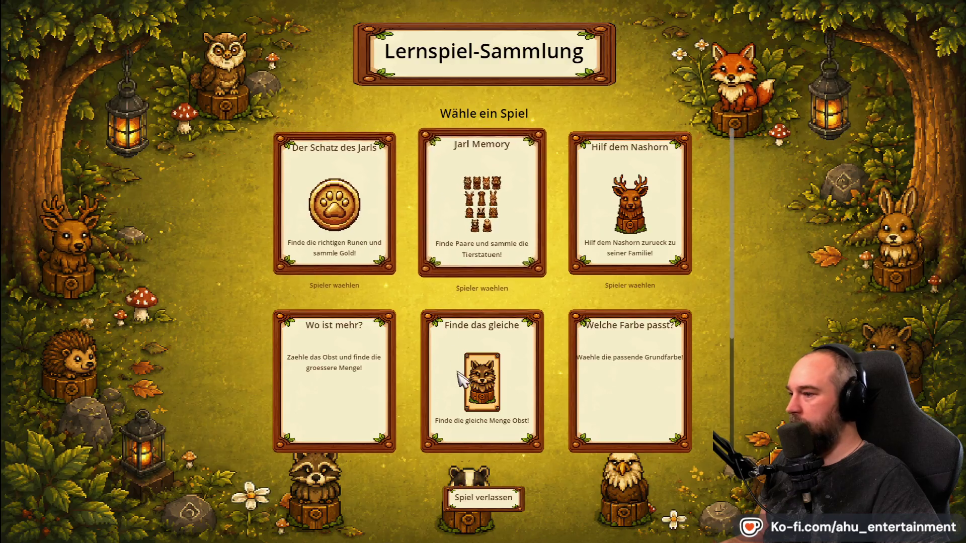
- Answer all ten 'Finde das gleiche' fruit-plate questions correctly, then restart with Nochmal
click(503, 363)
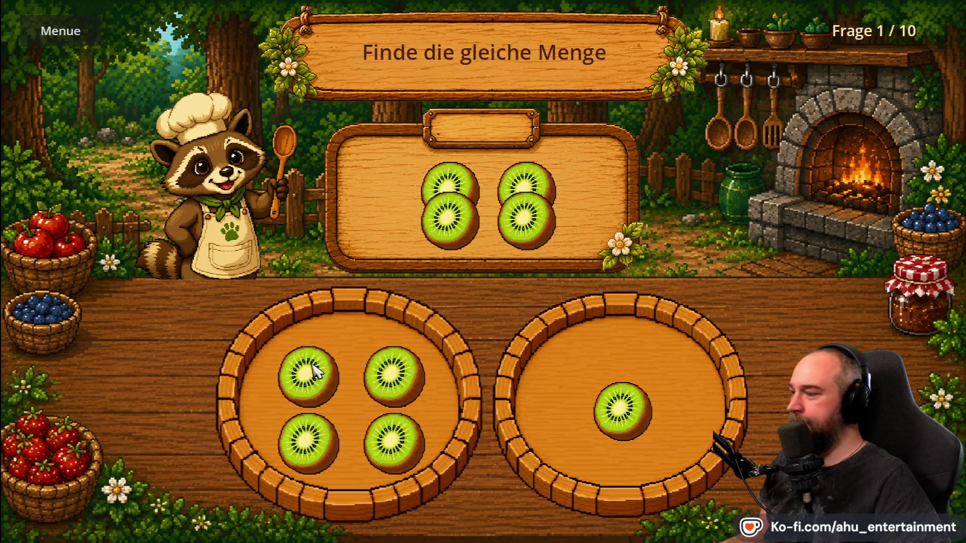
click(353, 363)
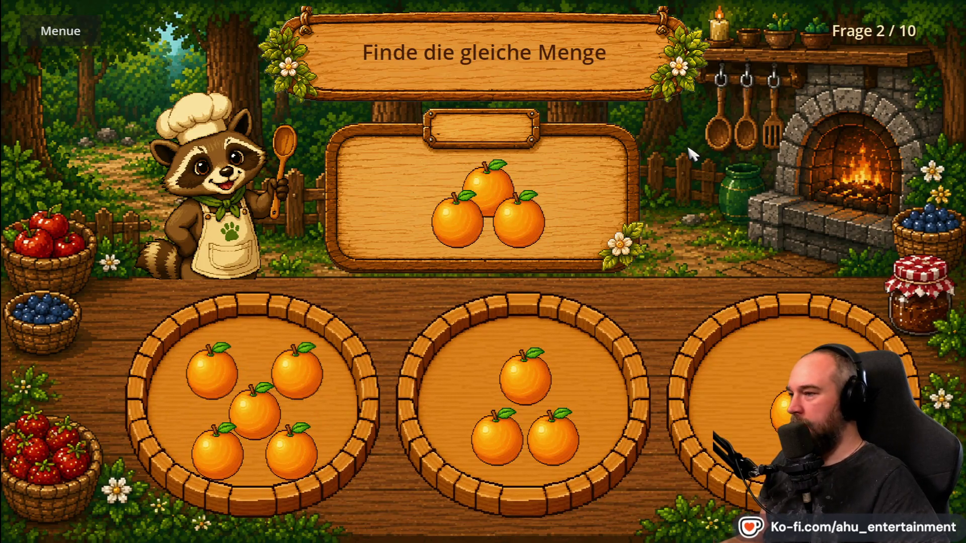
click(533, 358)
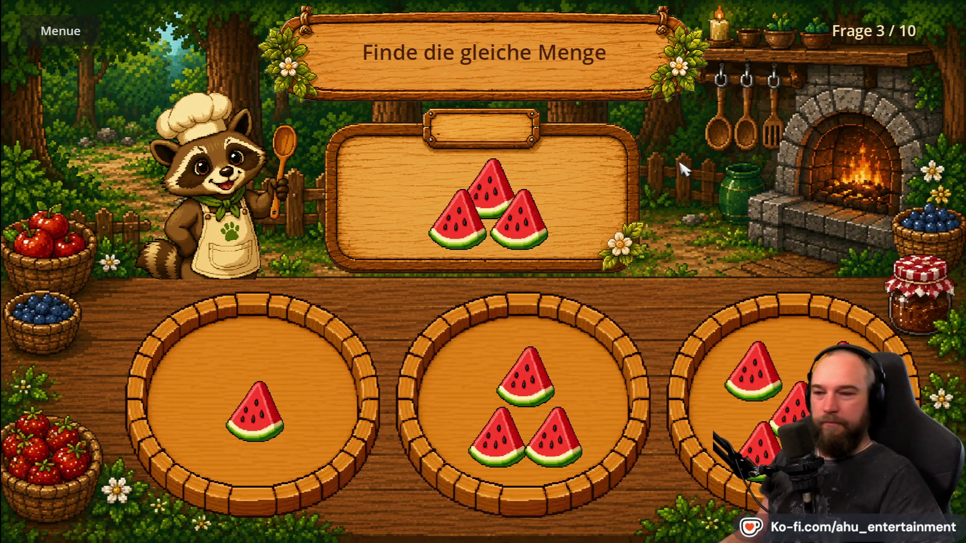
click(535, 328)
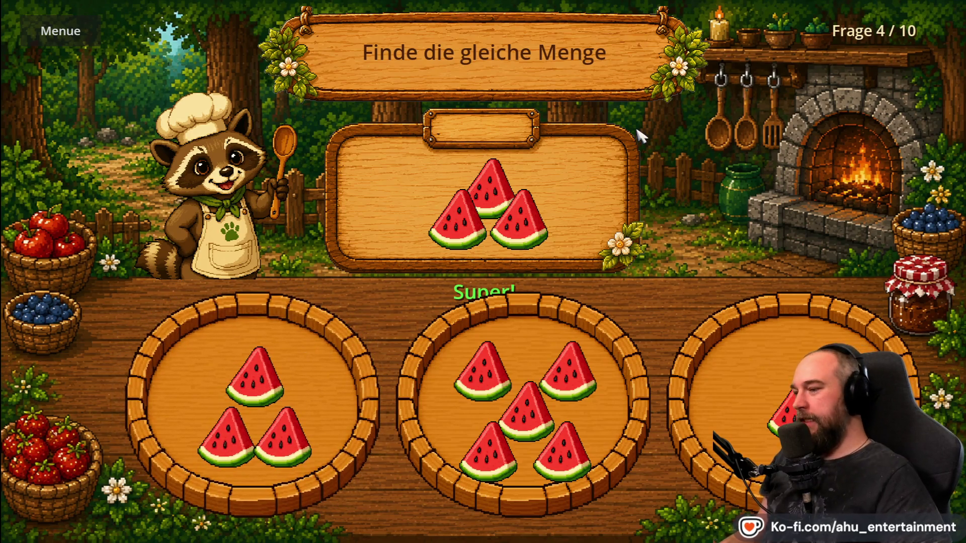
click(514, 339)
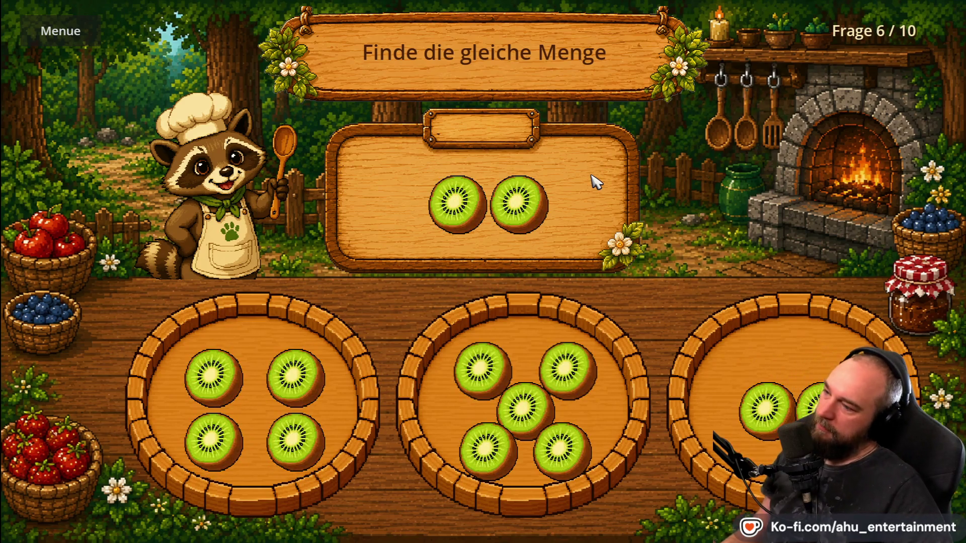
click(805, 392)
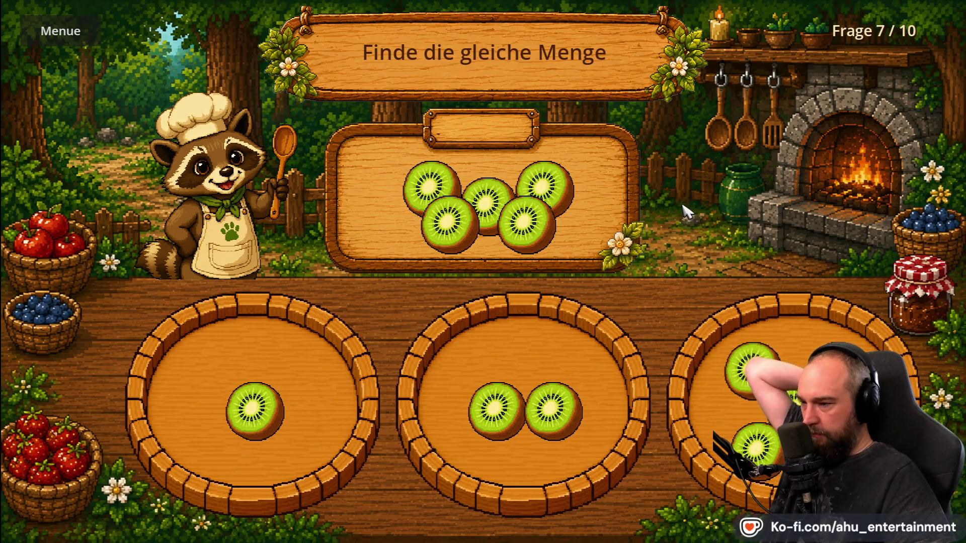
click(733, 308)
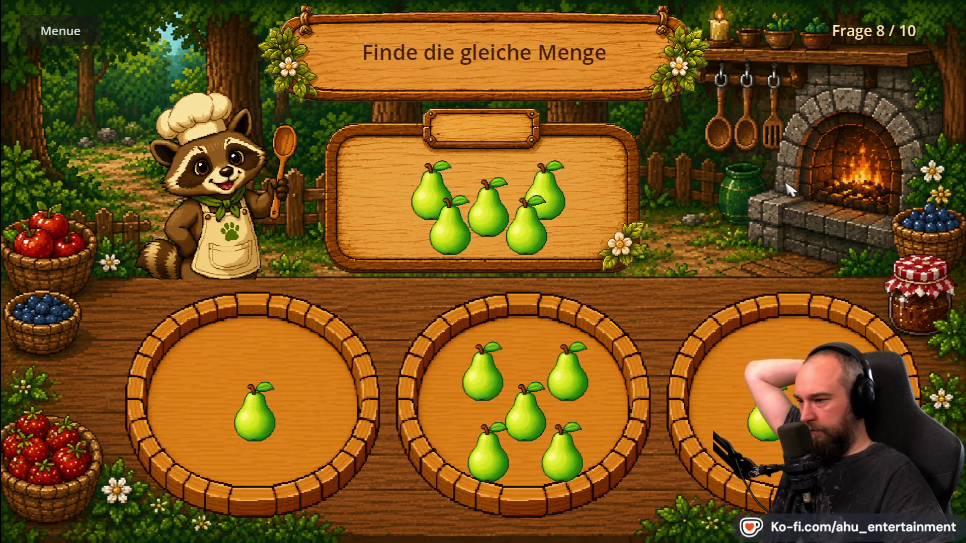
click(535, 349)
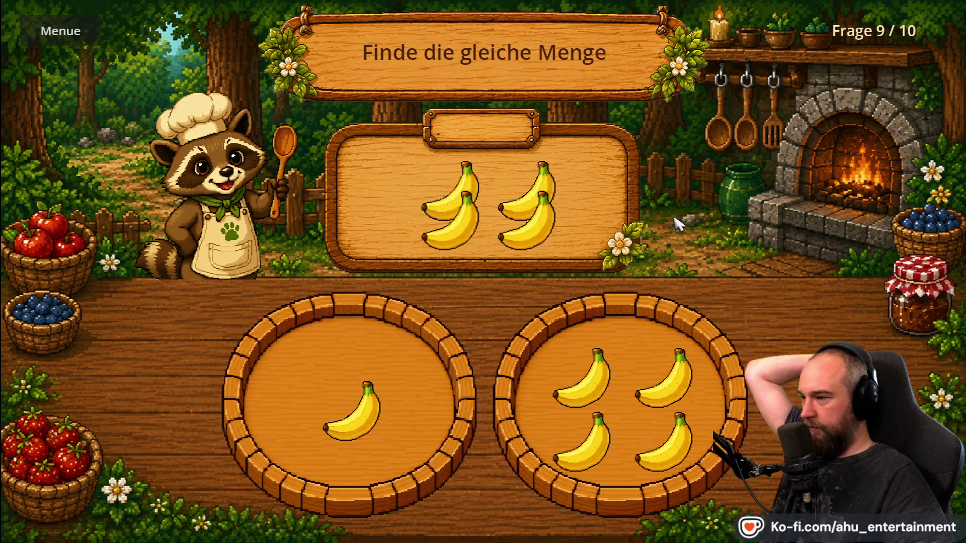
click(670, 329)
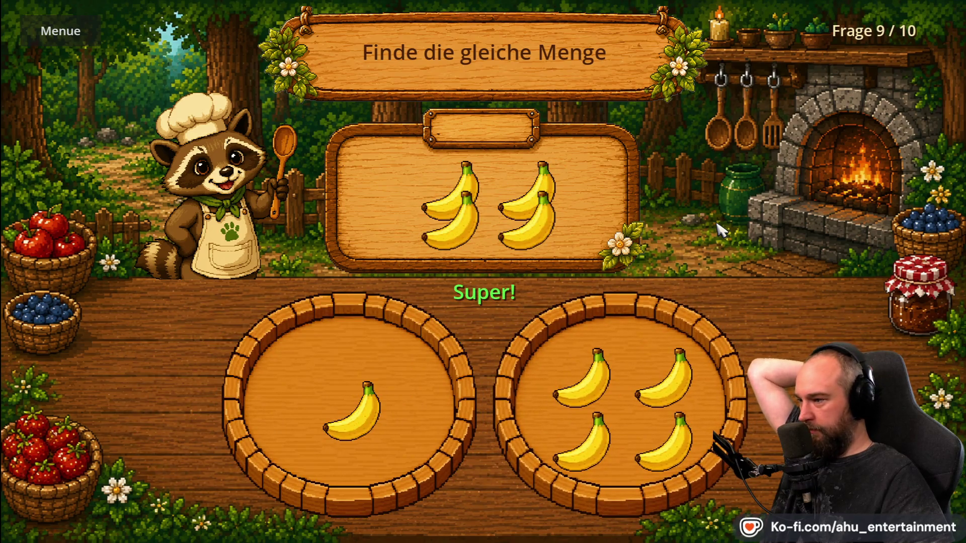
click(784, 309)
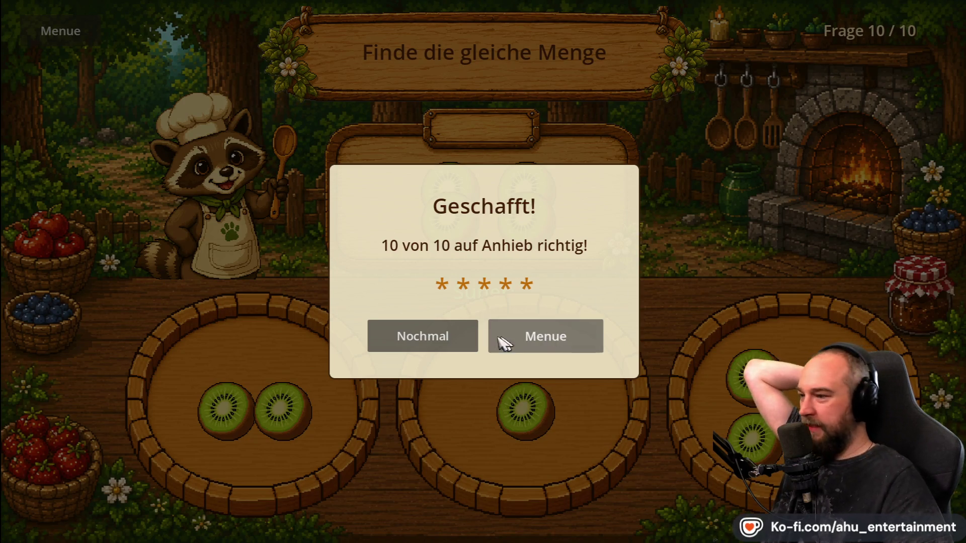
click(455, 345)
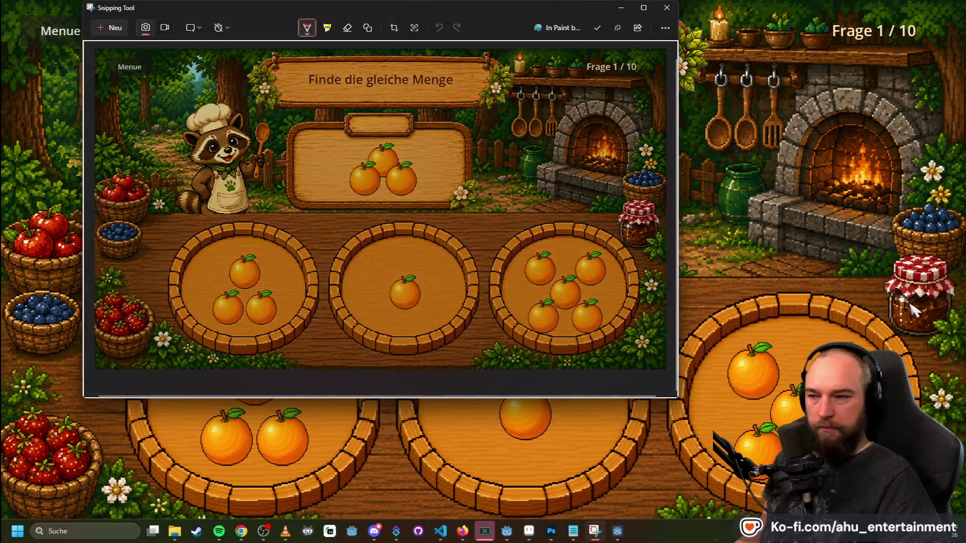
- Leave the running game for the Godot editor and select OptionPlate1 in the Scene dock
click(804, 153)
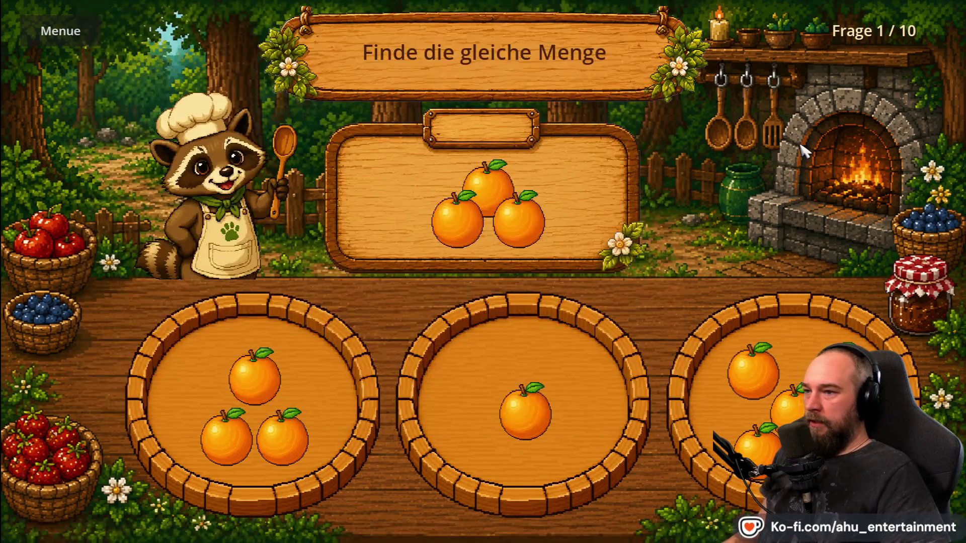
key(alt+Tab)
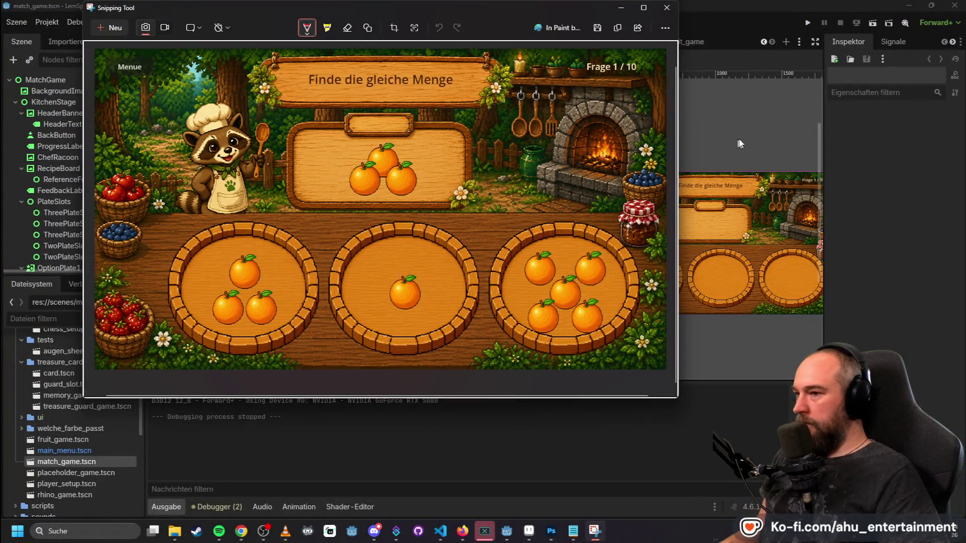
click(753, 20)
scroll(655, 255, down, 1)
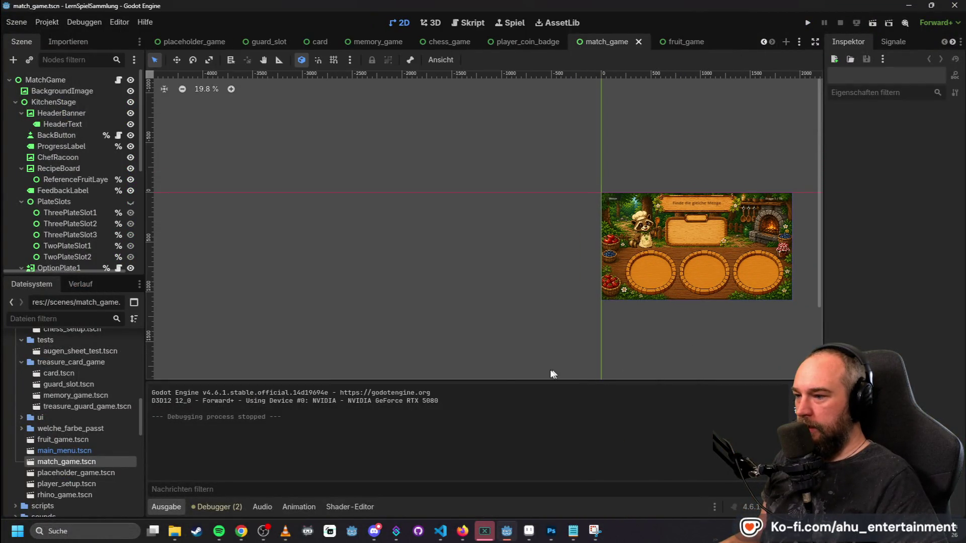
scroll(587, 301, right, 3)
click(478, 255)
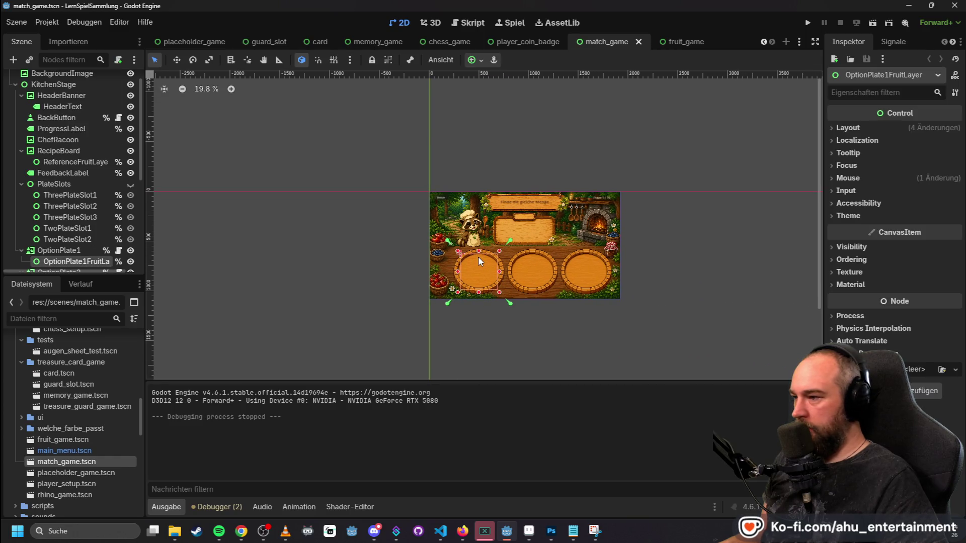
scroll(369, 278, up, 1)
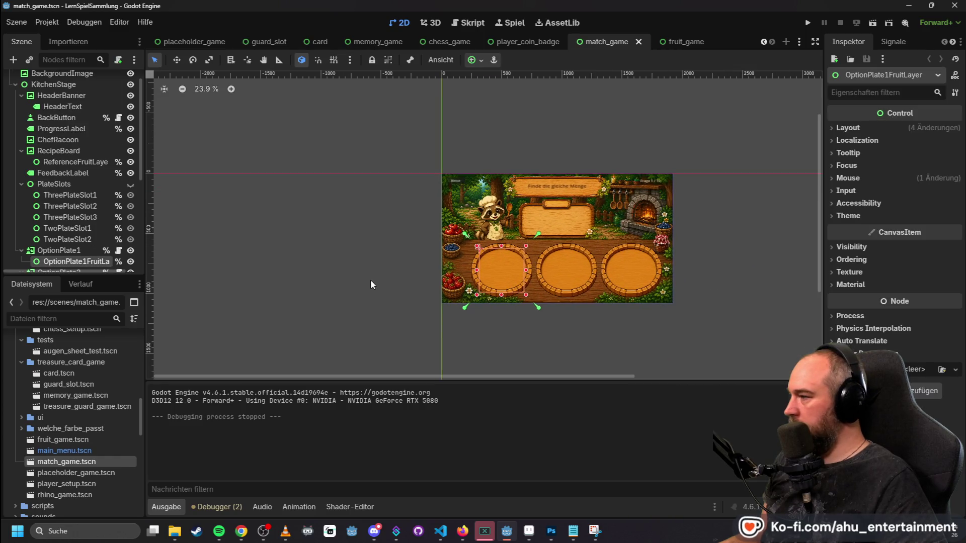
click(77, 250)
scroll(376, 242, up, 2)
- Frame the plates on the canvas, undoing an accidental fruit-layer nudge
drag(404, 236, 287, 182)
scroll(424, 318, up, 1)
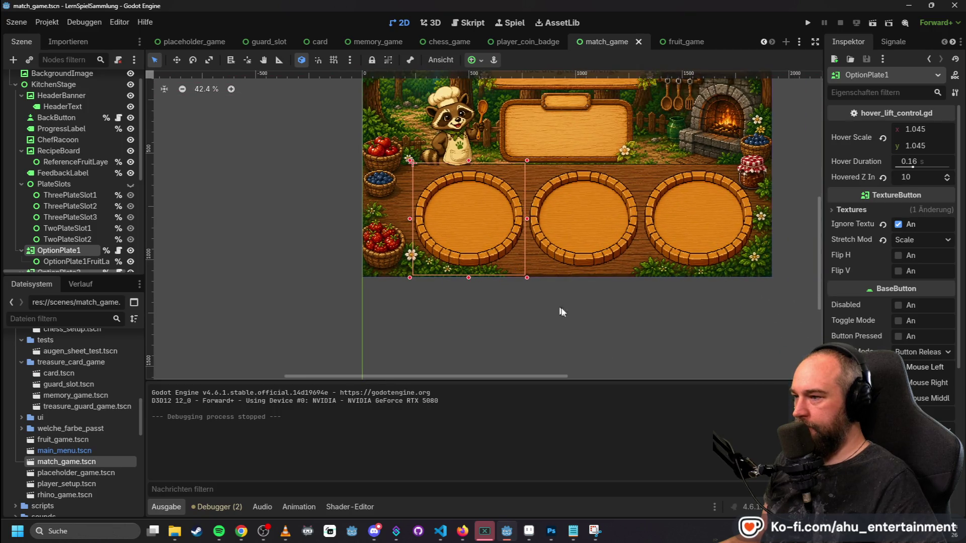
scroll(644, 317, up, 1)
click(465, 216)
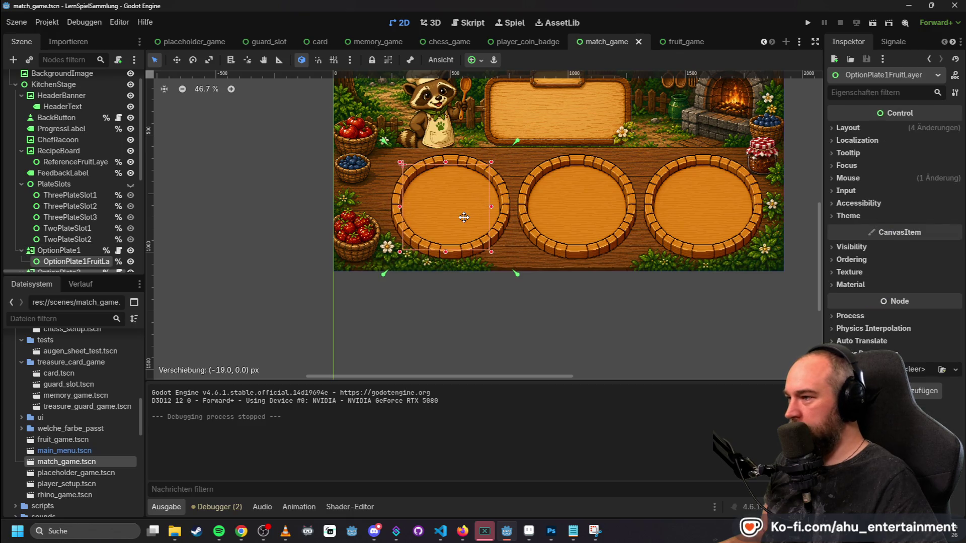
drag(466, 216, 464, 216)
key(ctrl+z)
- Shift OptionPlate1–3 slightly left to x 208, 740, 1282 and run the project
click(59, 250)
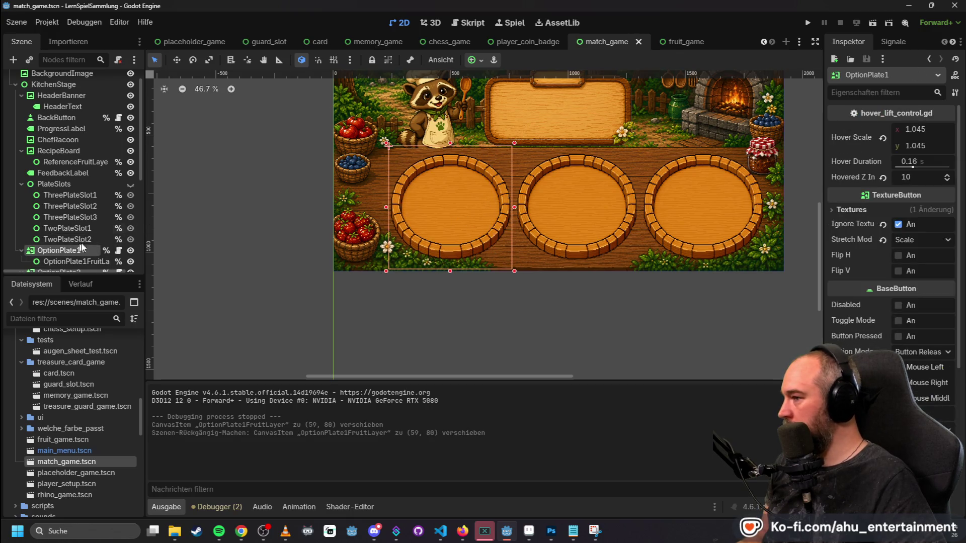
key(w)
drag(442, 158, 435, 151)
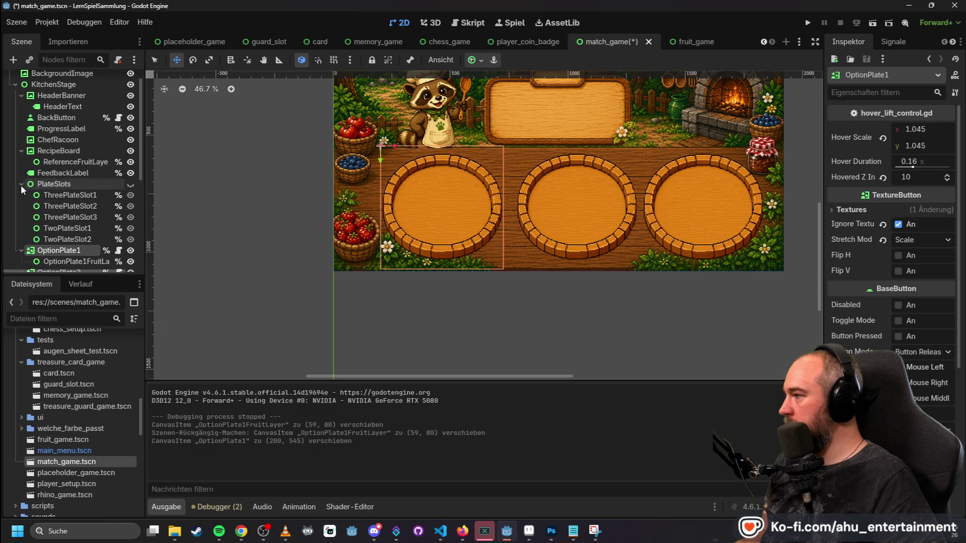
scroll(84, 205, down, 5)
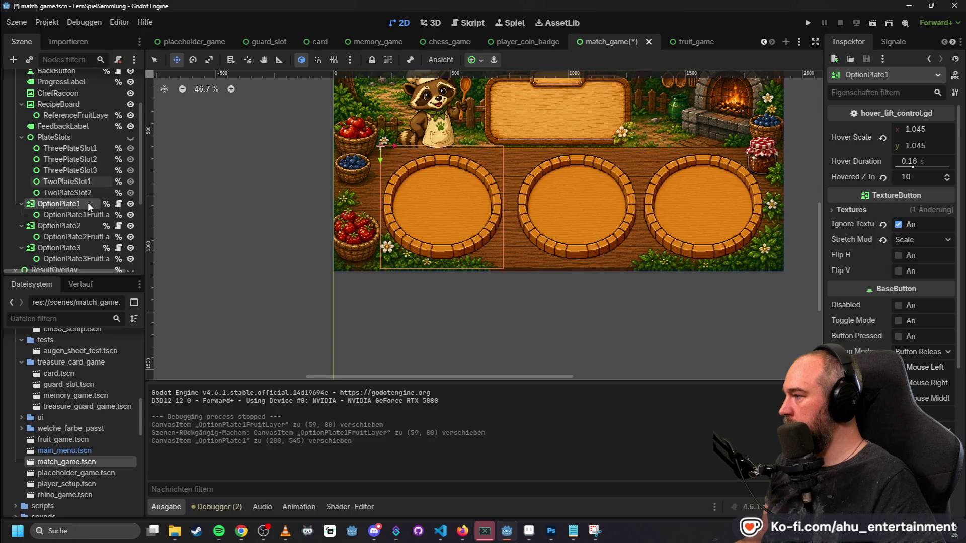
click(56, 202)
drag(579, 188, 574, 187)
click(47, 222)
drag(706, 195, 700, 195)
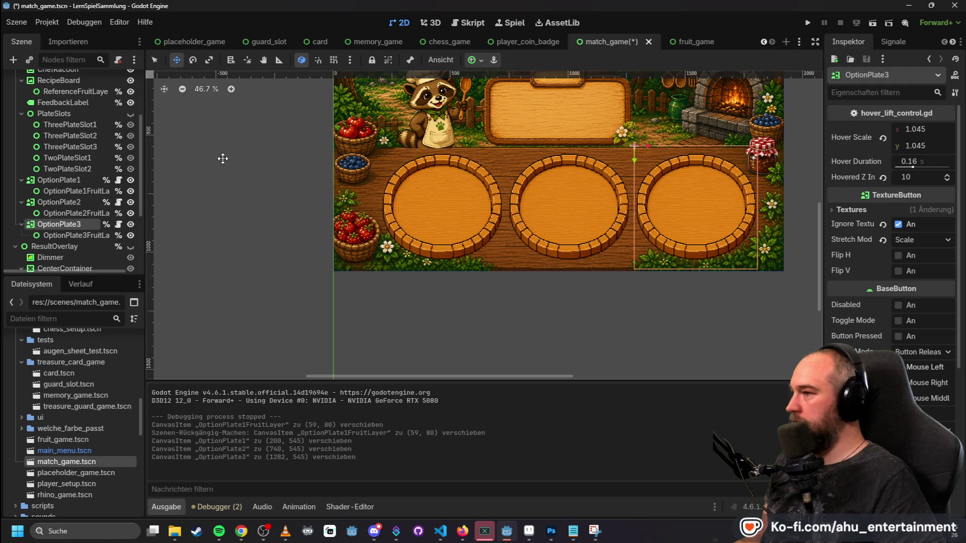
key(q)
click(808, 23)
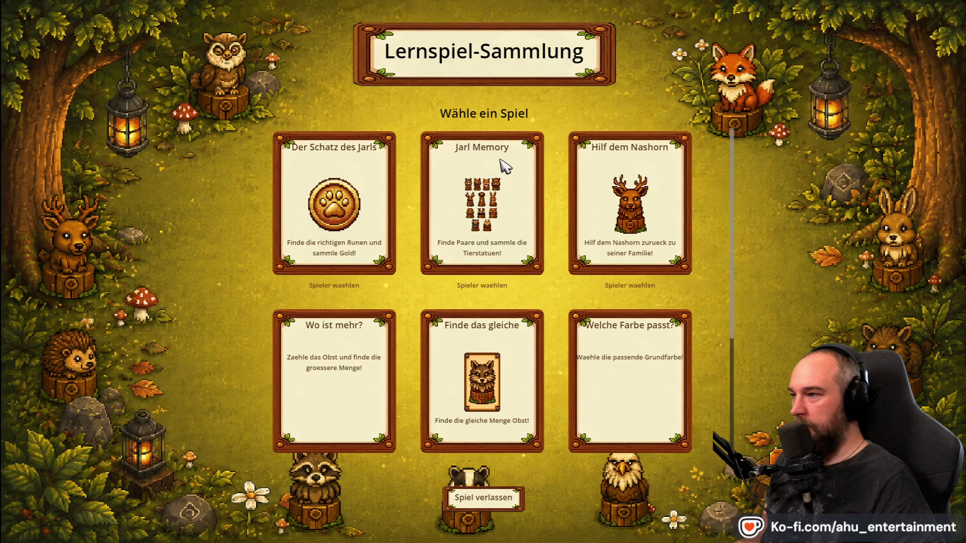
- Play another match-game round with every plate correct, return to the menu and close the game
click(482, 383)
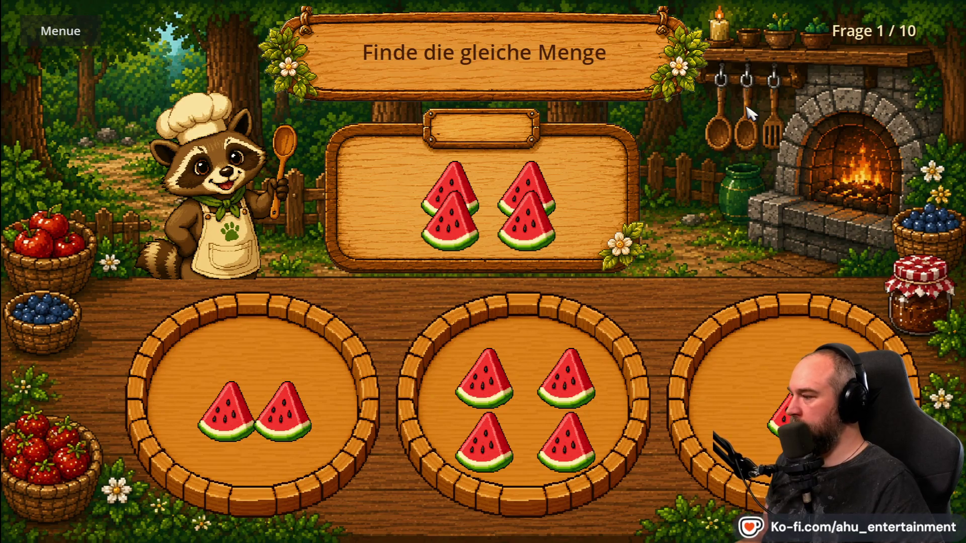
click(558, 381)
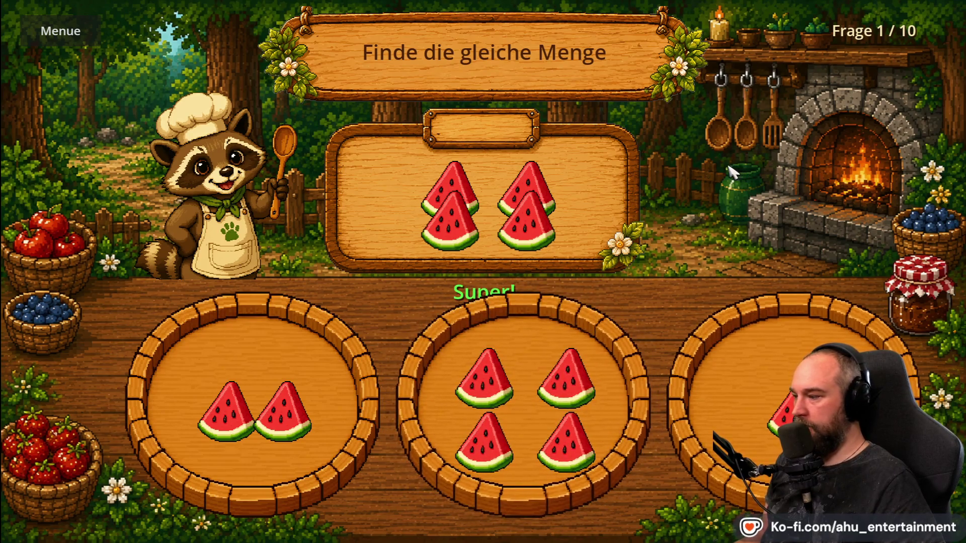
click(649, 301)
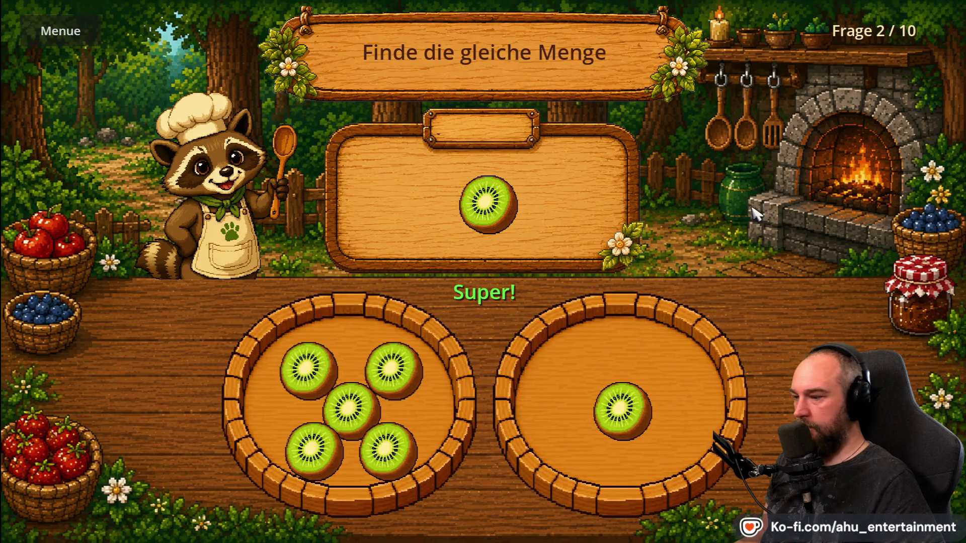
click(446, 350)
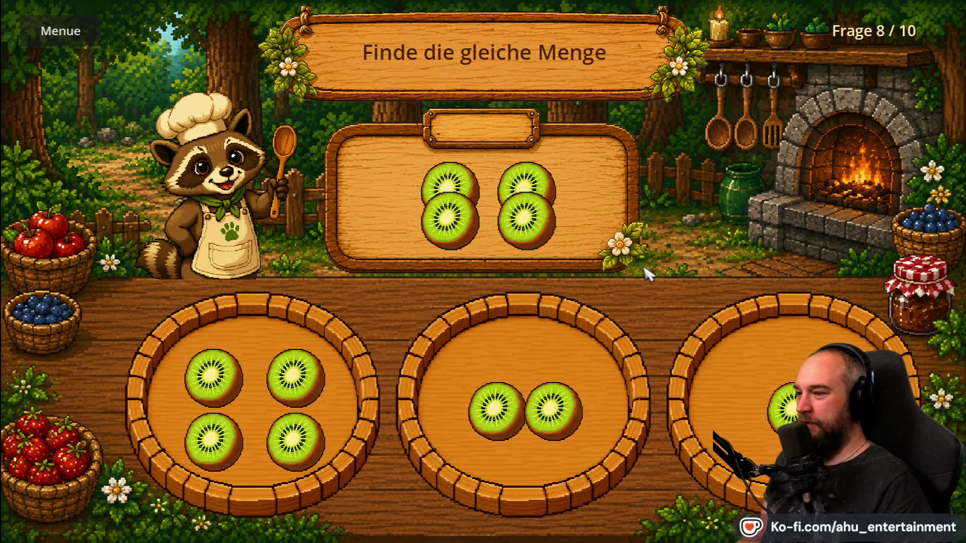
click(216, 377)
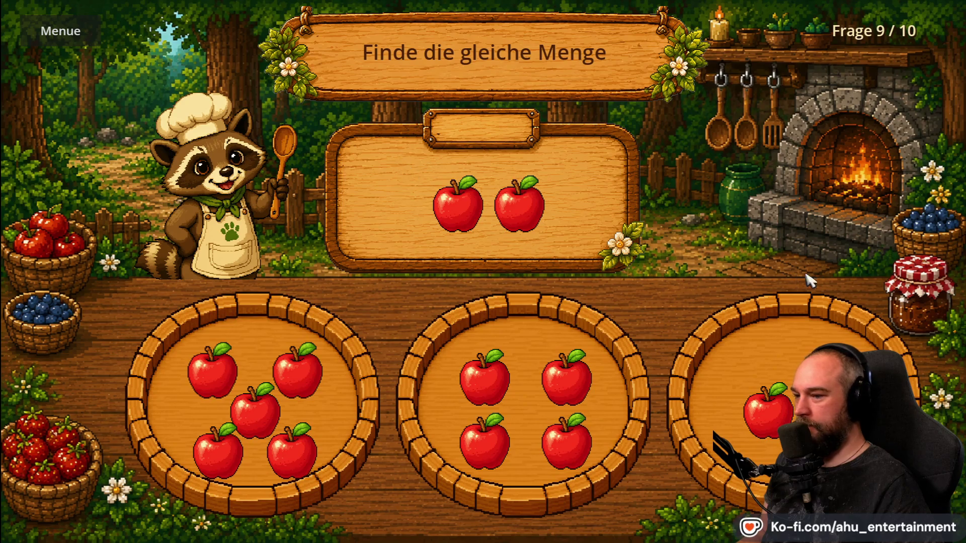
click(791, 354)
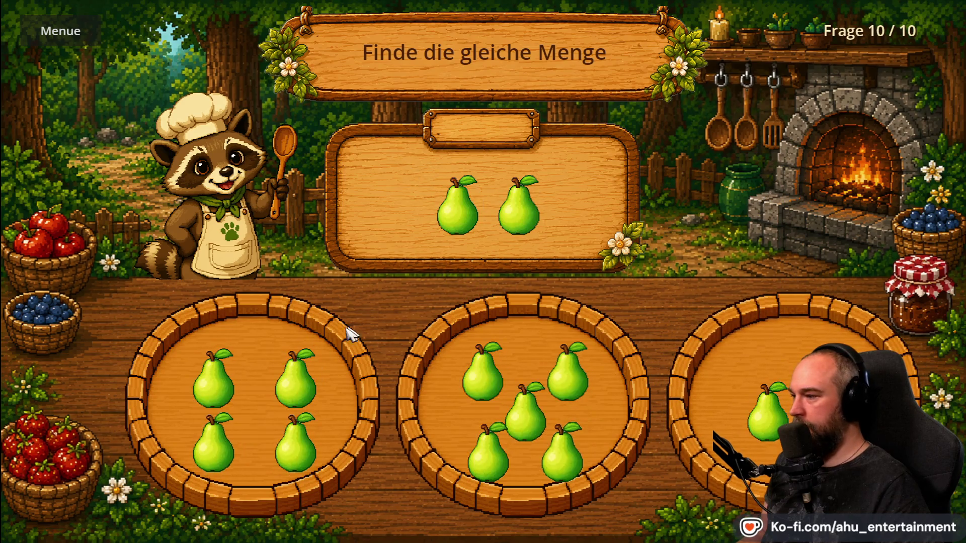
click(789, 381)
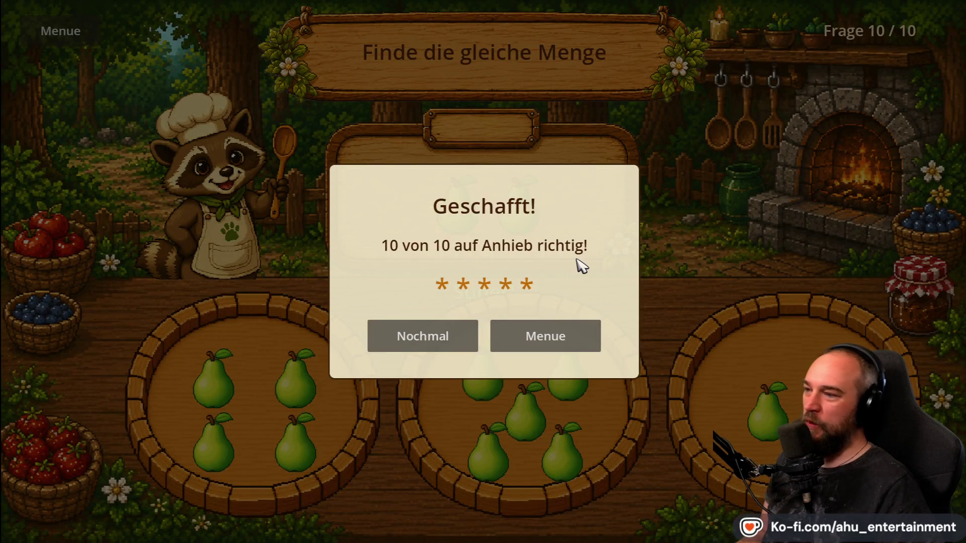
click(524, 334)
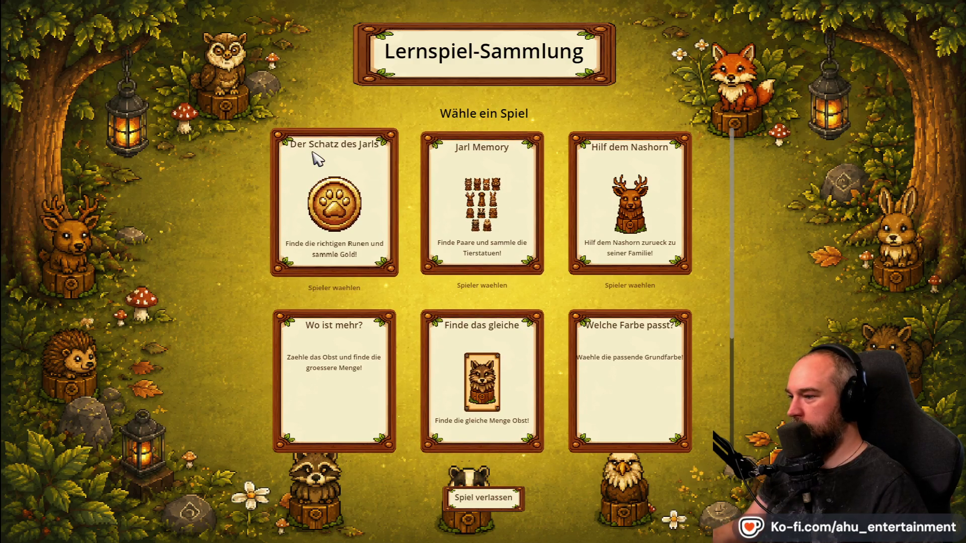
key(alt+F4)
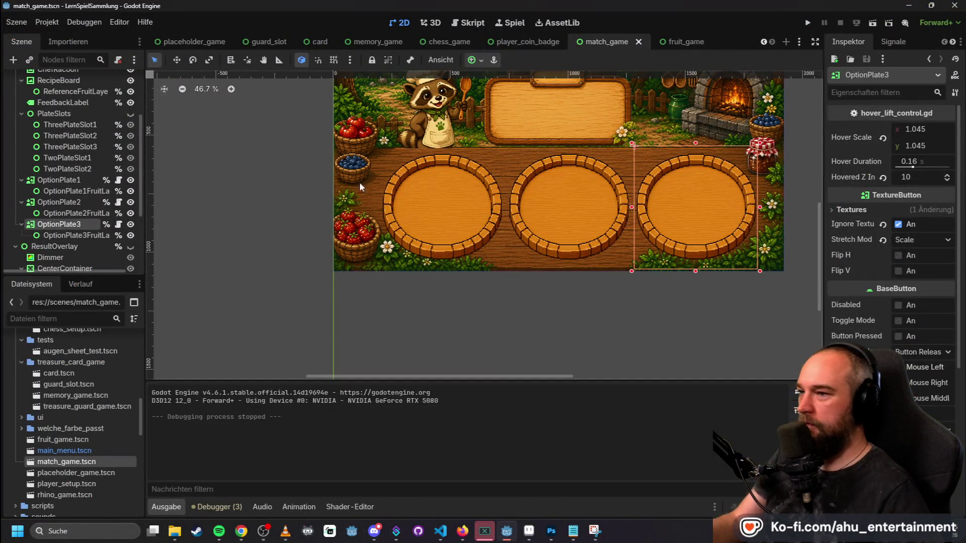
- Commit the centering changes as 'Match Game Zentrierung' and sync them to the remote
scroll(266, 172, down, 2)
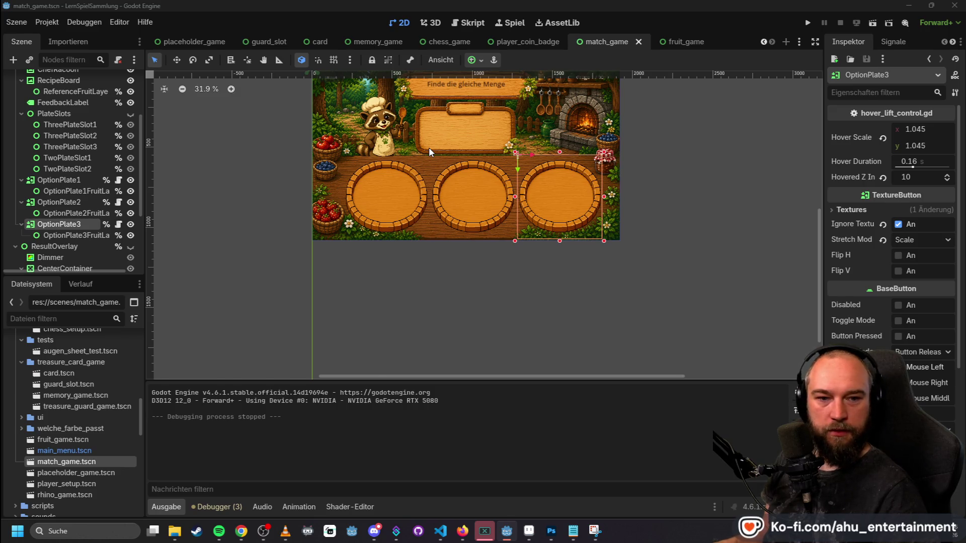
key(alt+Tab)
click(164, 155)
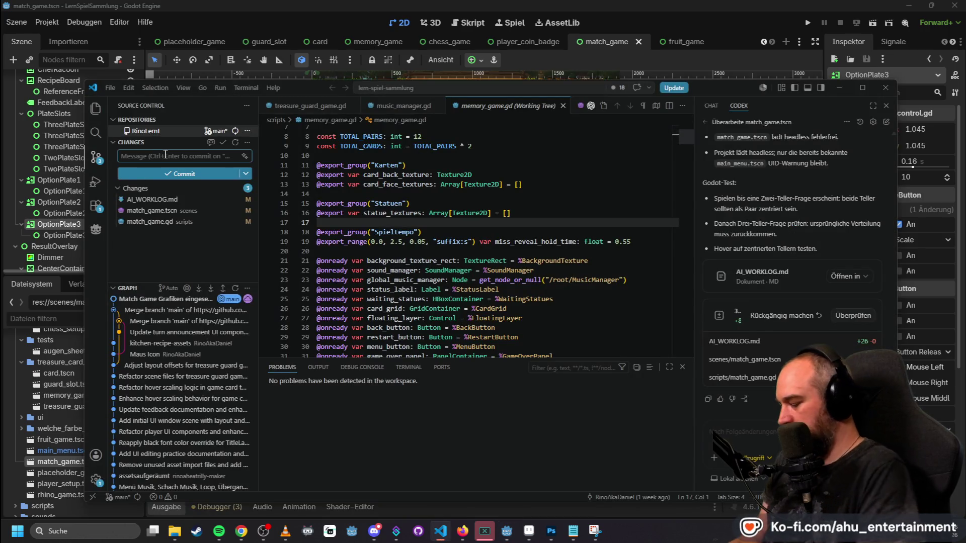
text(Matcv)
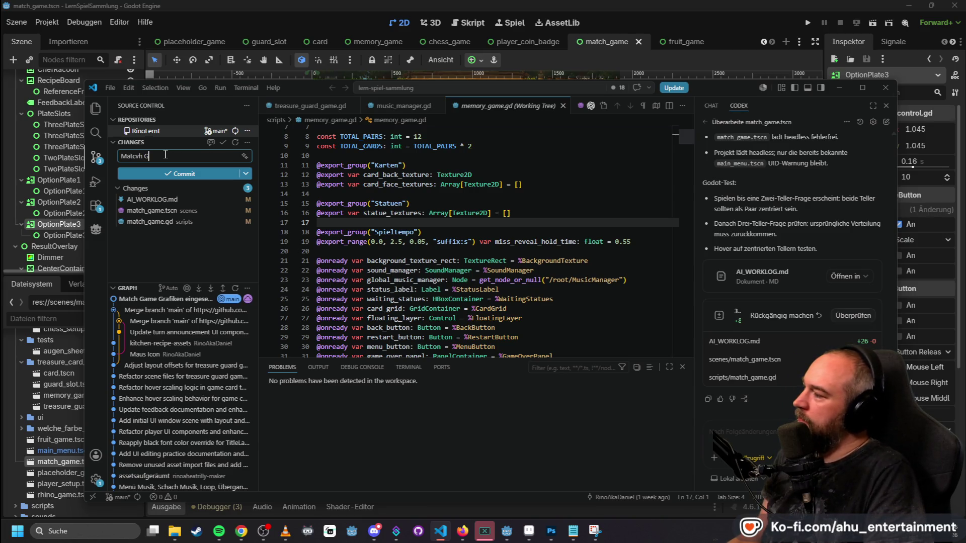
key(BackSpace)
text(h)
text(Zen)
text(ung)
click(182, 174)
click(210, 172)
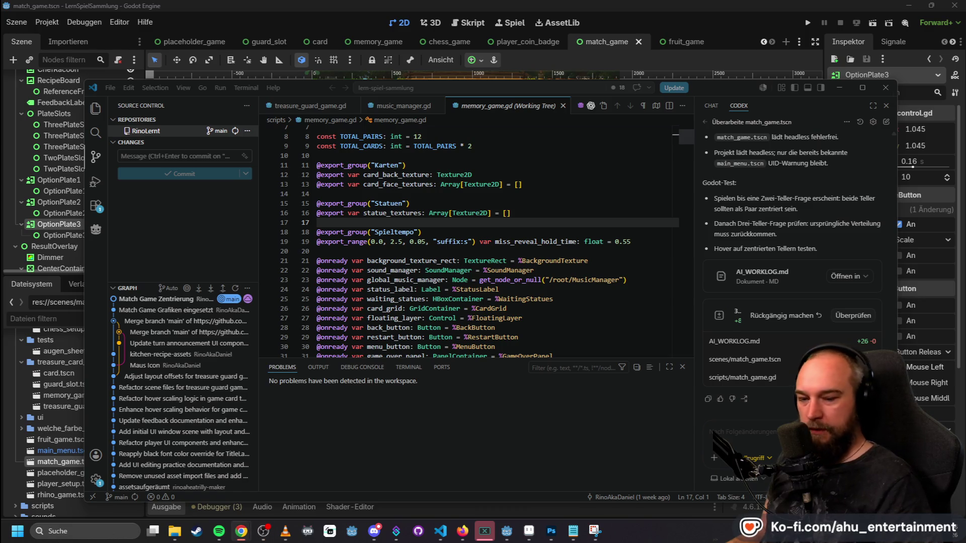
click(241, 531)
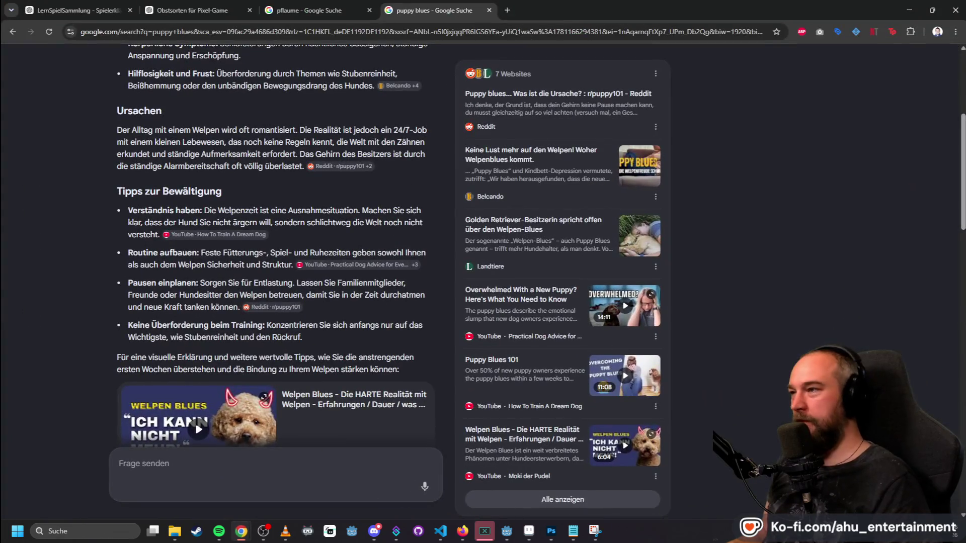
- Put Chrome aside and bring the Godot editor with the match_game scene back
key(alt+Tab)
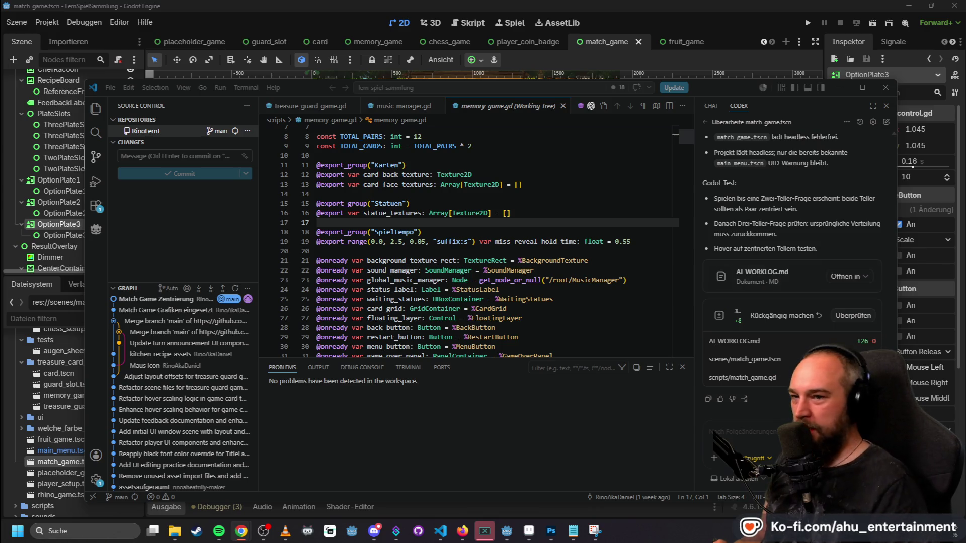
click(442, 75)
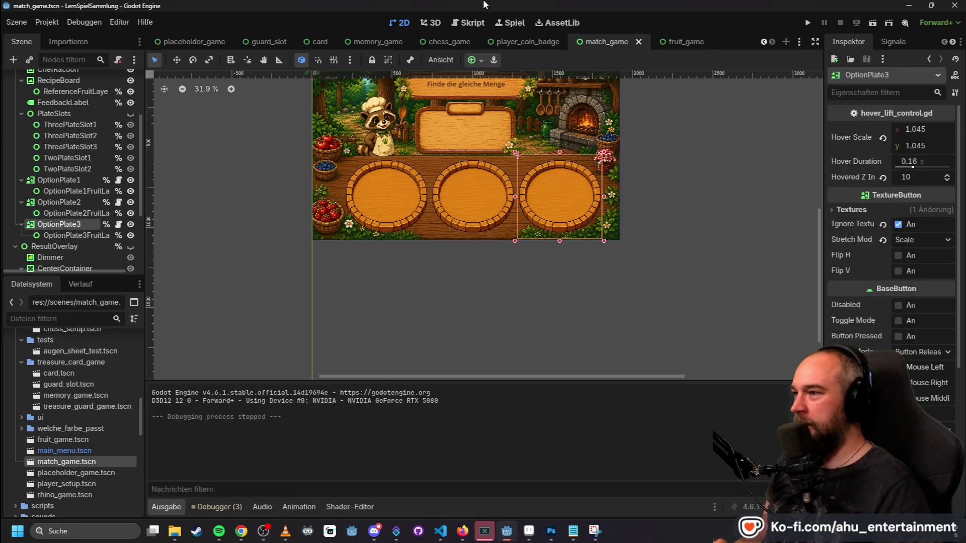
- Zoom in and out on the 2D canvas to review the scene, then bring up chess_game.gd in the script editor
scroll(540, 295, down, 2)
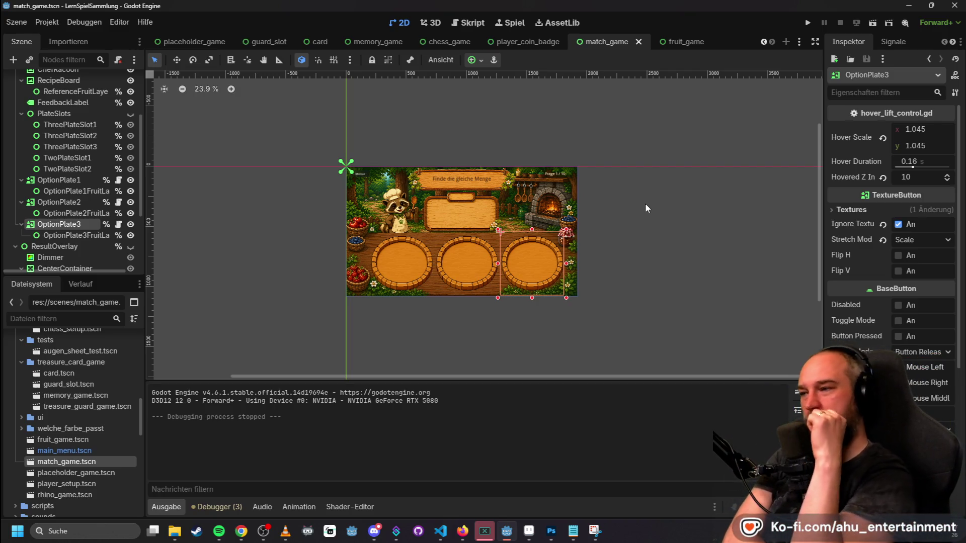
scroll(422, 179, up, 2)
scroll(473, 244, up, 3)
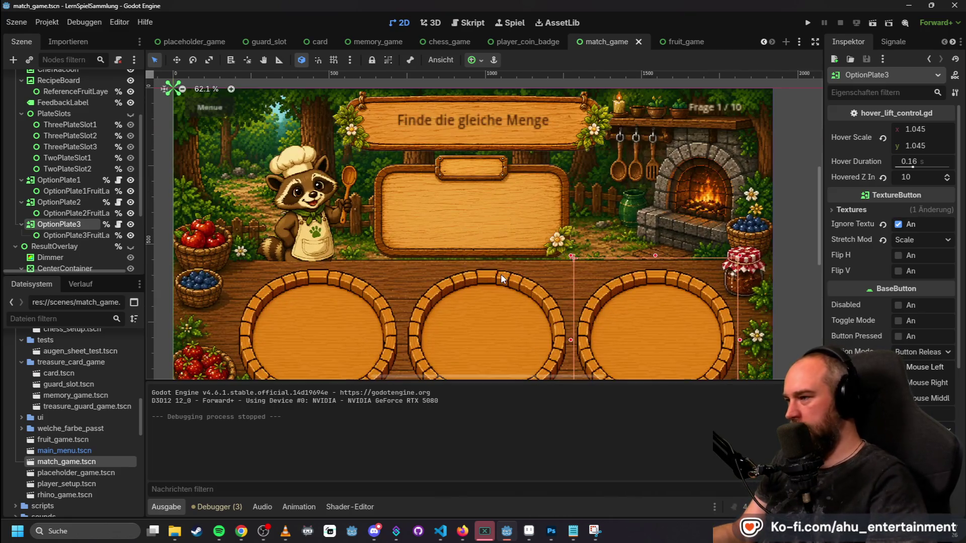
scroll(460, 258, down, 3)
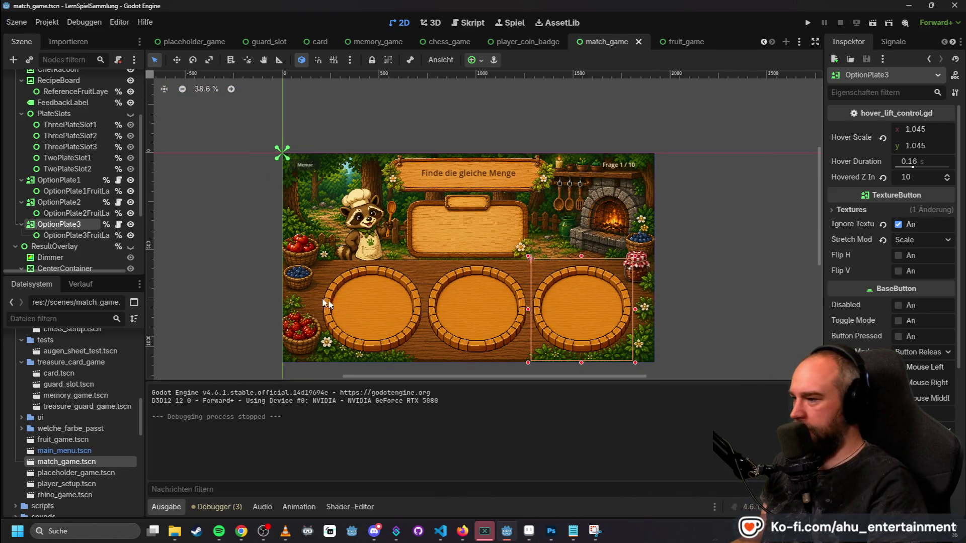
scroll(654, 224, down, 3)
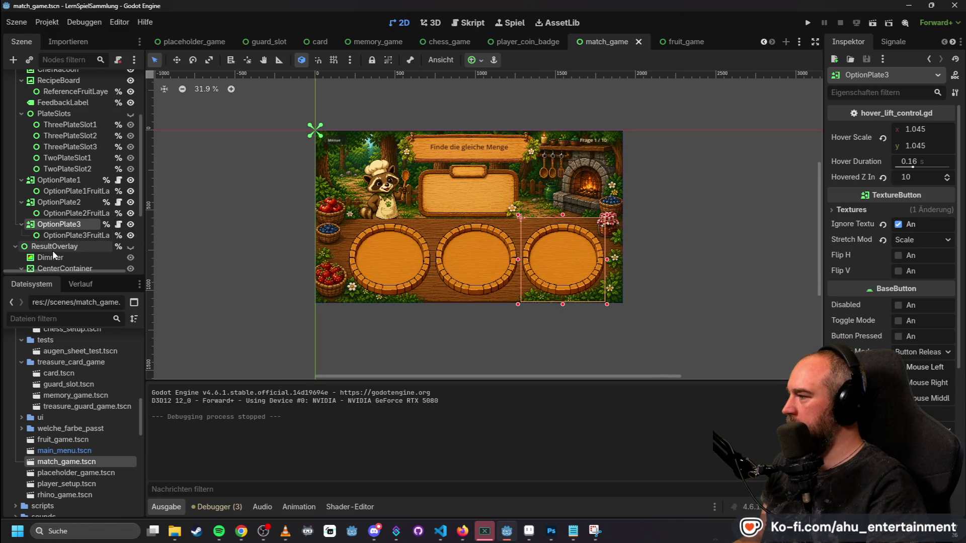
scroll(69, 236, down, 2)
scroll(69, 235, up, 5)
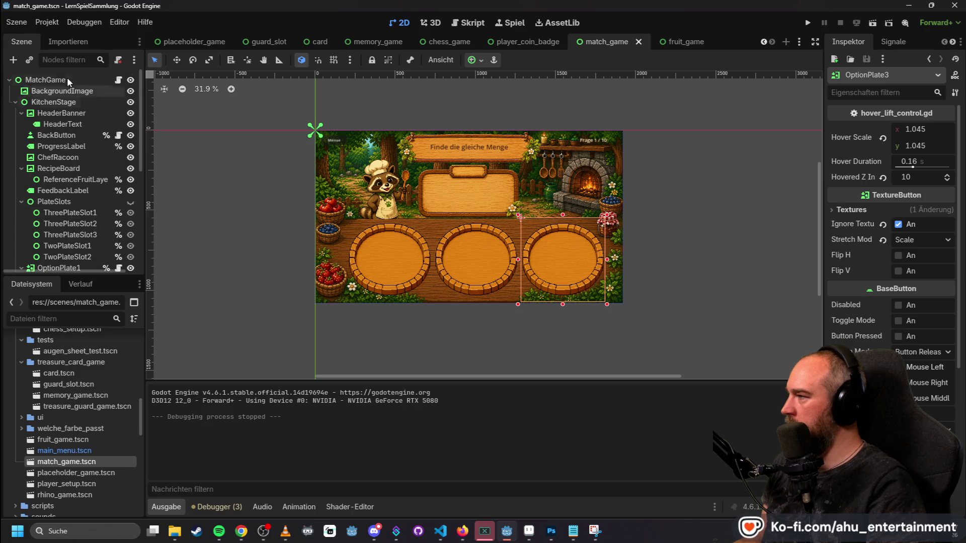
scroll(44, 76, down, 4)
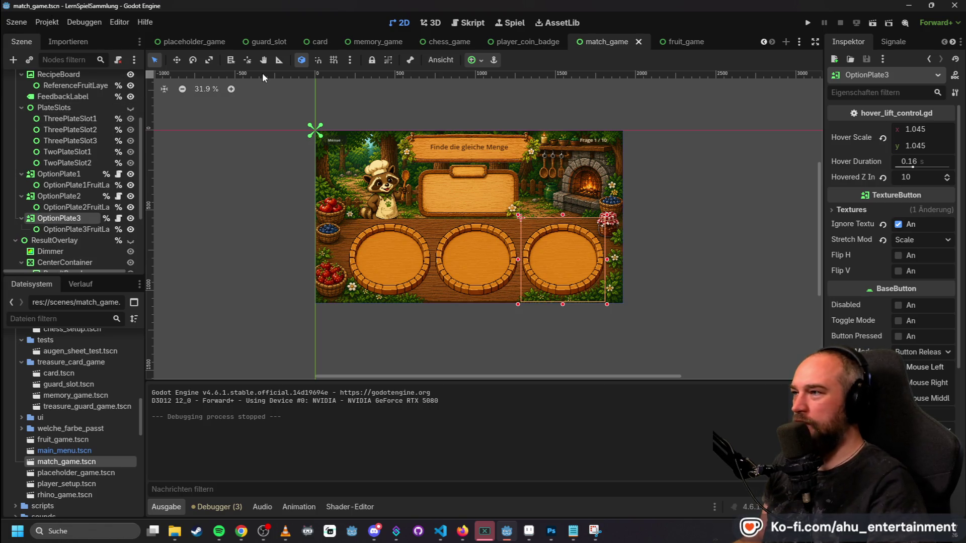
click(468, 23)
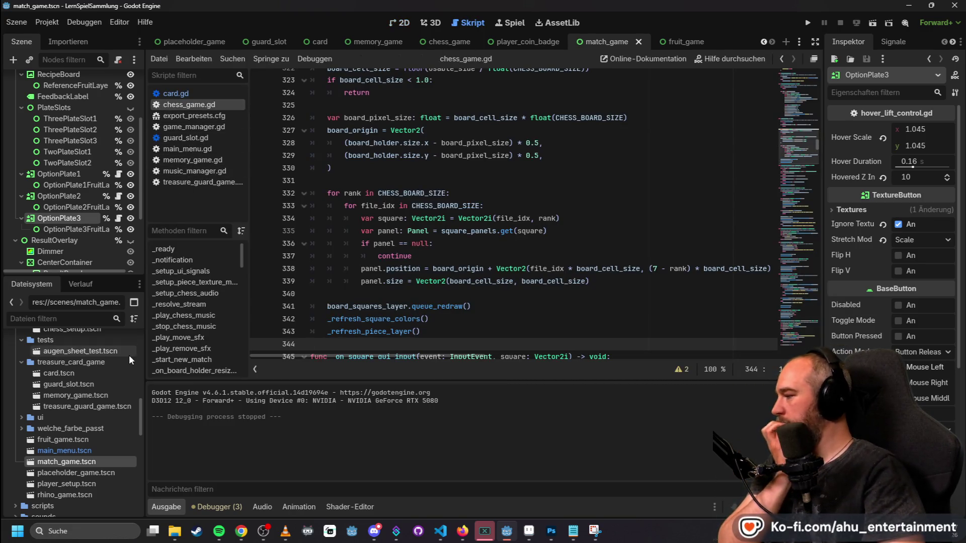
click(59, 319)
text(match)
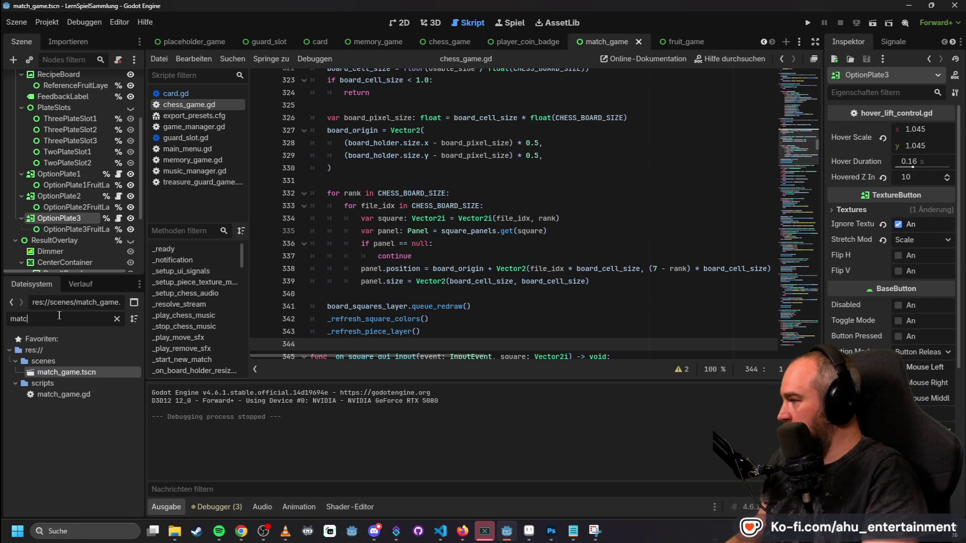
double_click(62, 397)
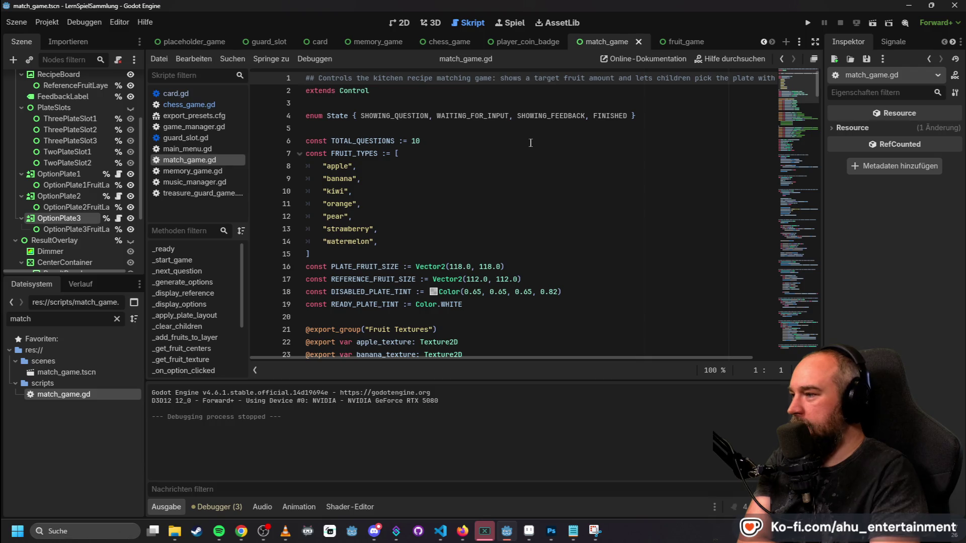
scroll(531, 143, down, 13)
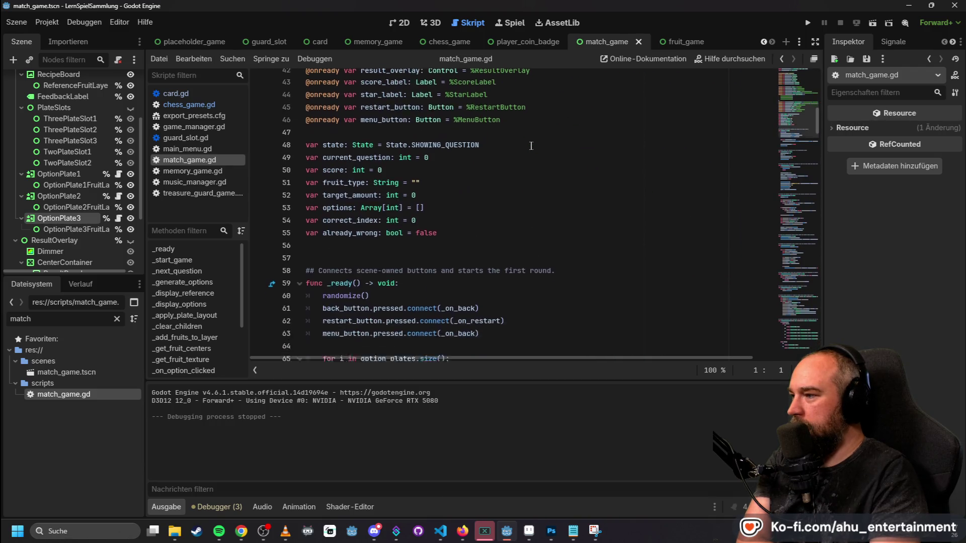
scroll(531, 145, down, 3)
scroll(456, 198, down, 6)
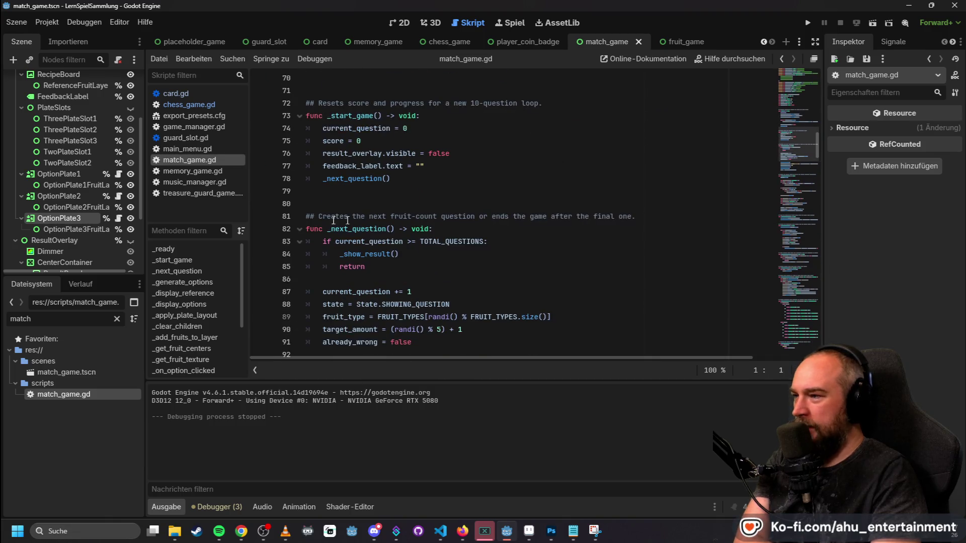
scroll(370, 220, down, 12)
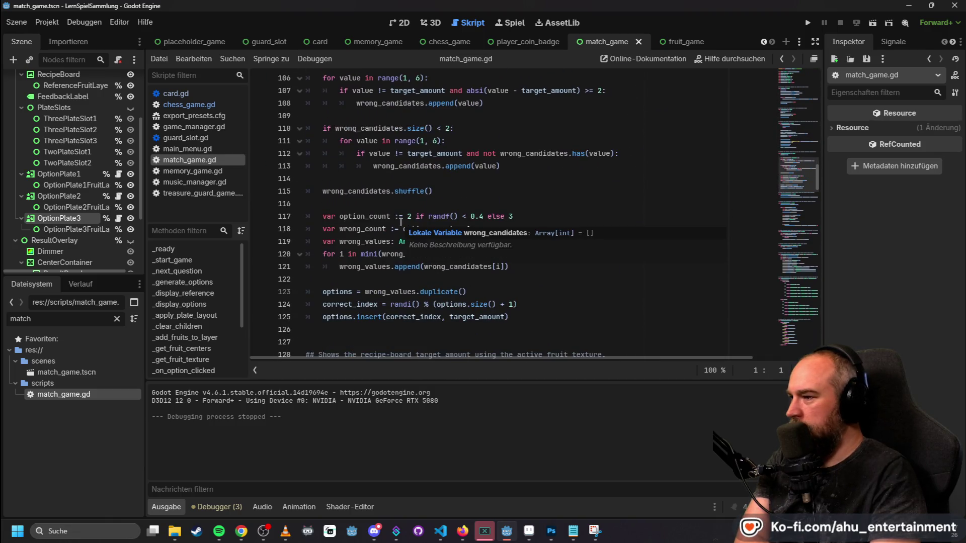
scroll(401, 222, down, 6)
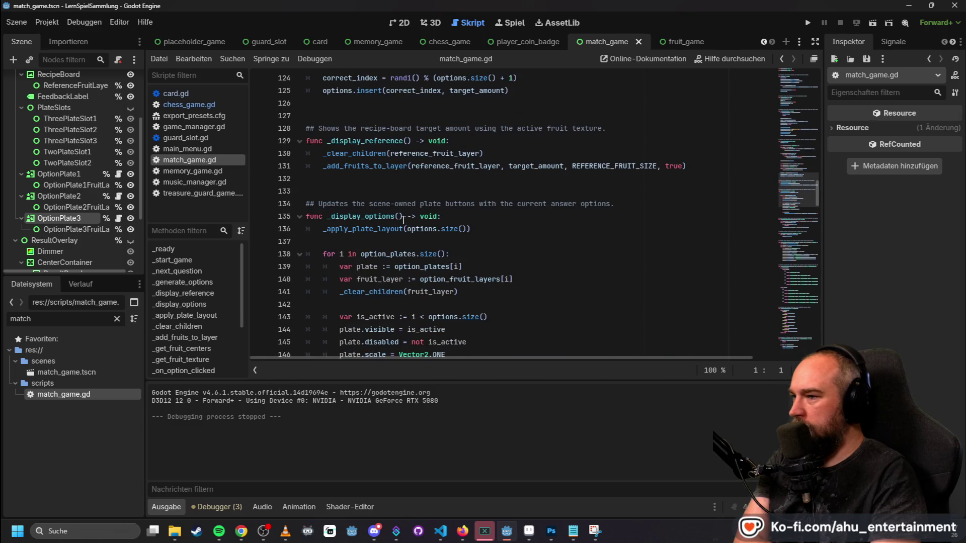
scroll(403, 221, down, 5)
scroll(403, 220, down, 4)
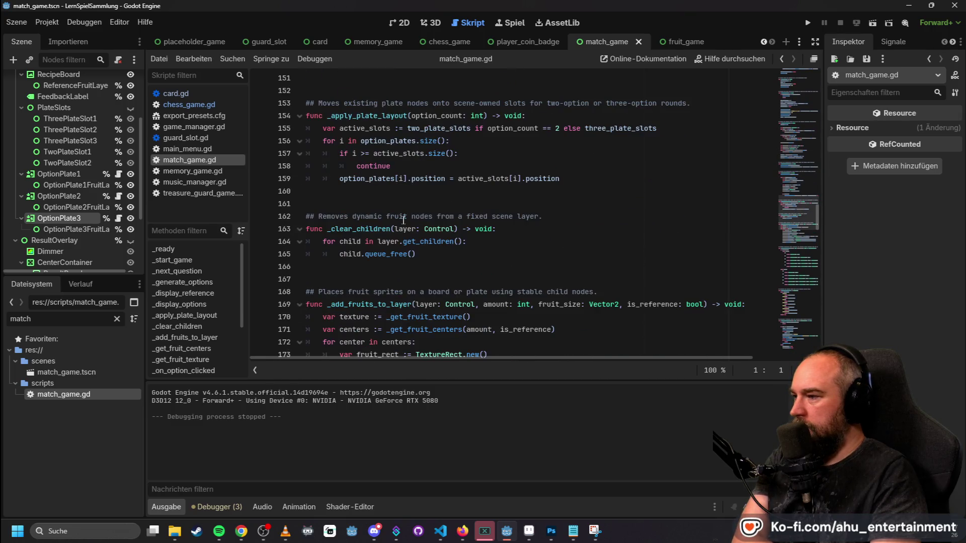
scroll(403, 220, down, 8)
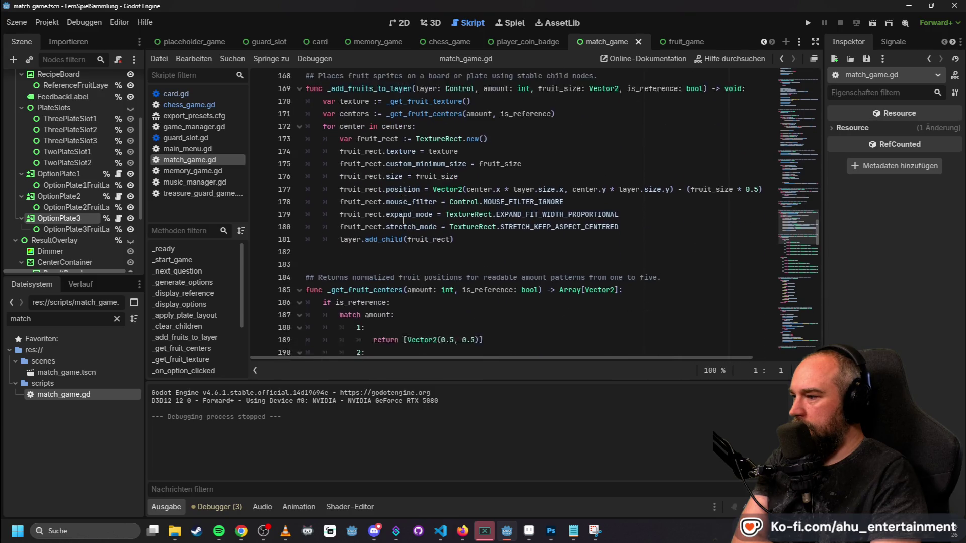
scroll(403, 220, down, 17)
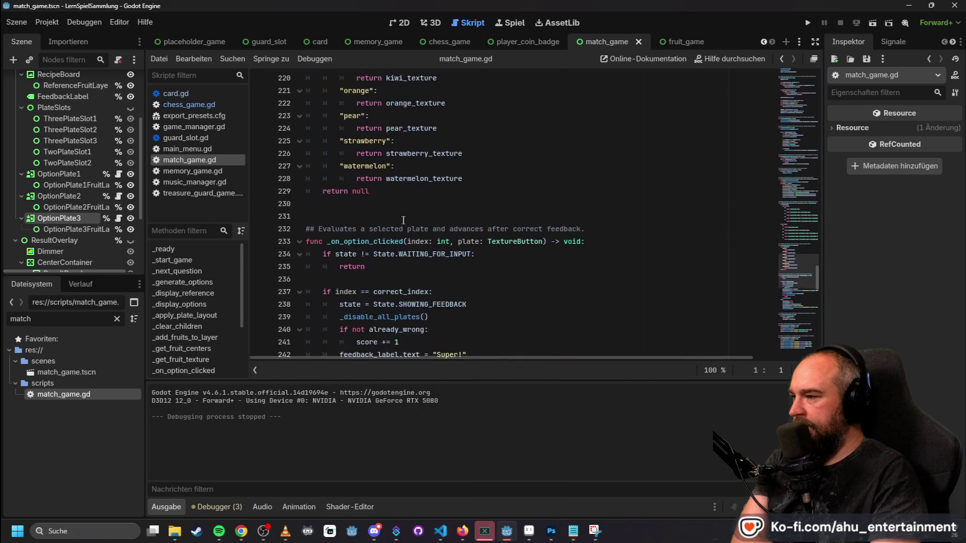
scroll(403, 221, down, 18)
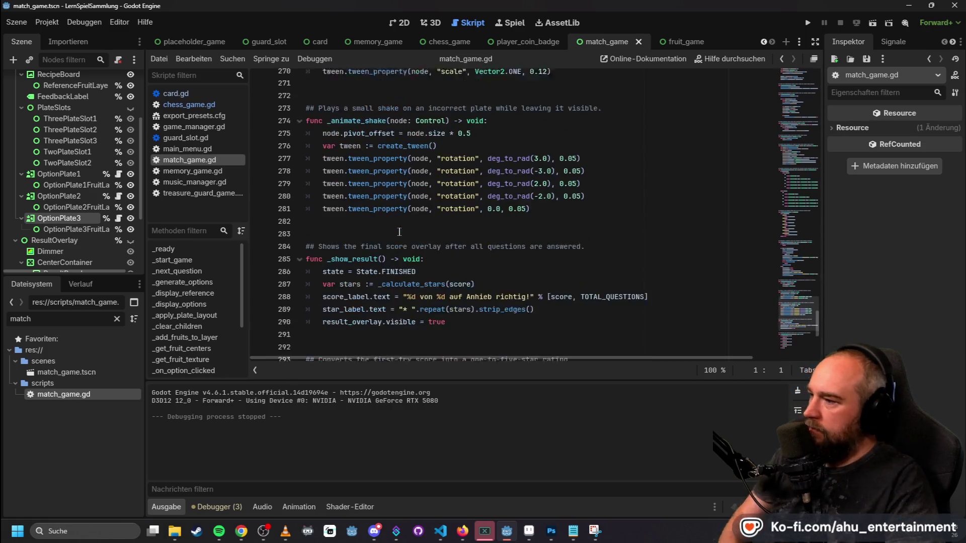
scroll(450, 250, down, 4)
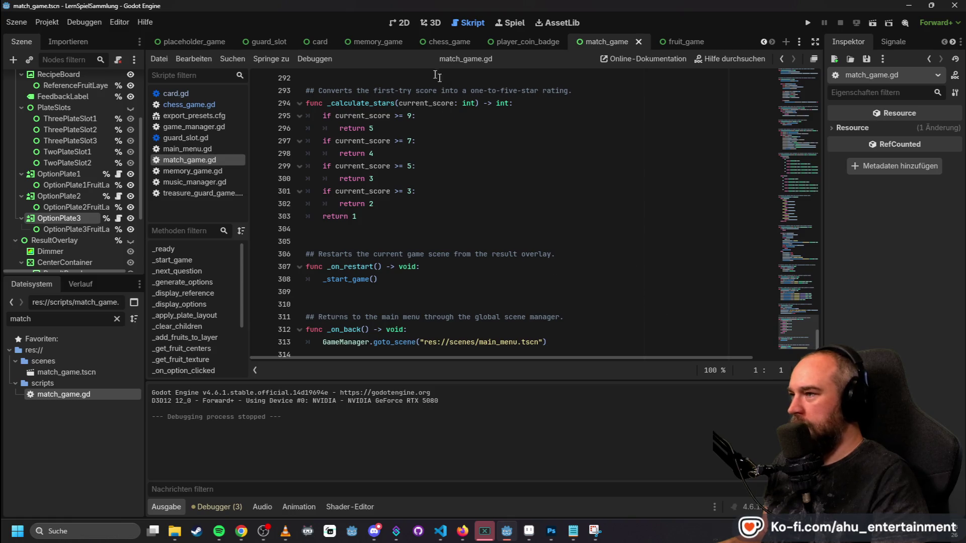
scroll(578, 242, up, 8)
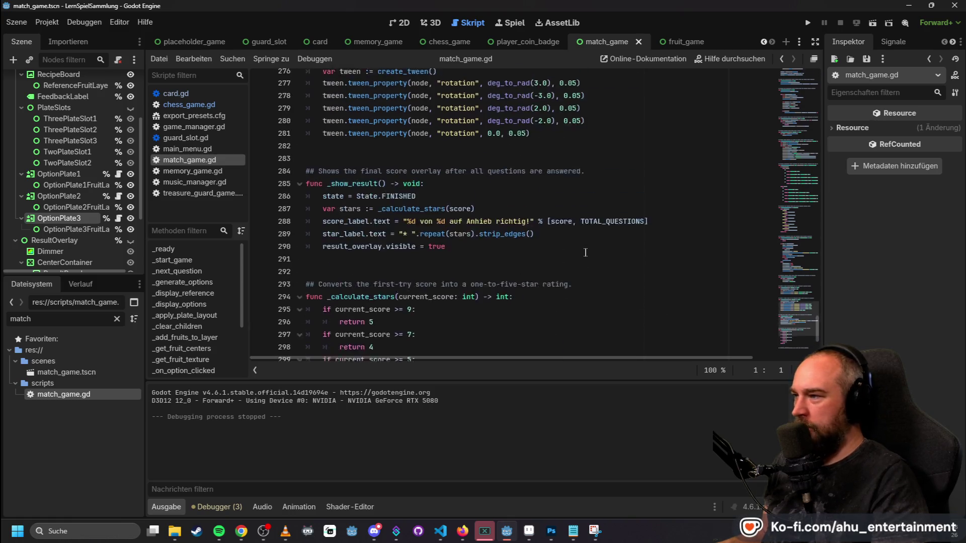
scroll(588, 256, up, 1)
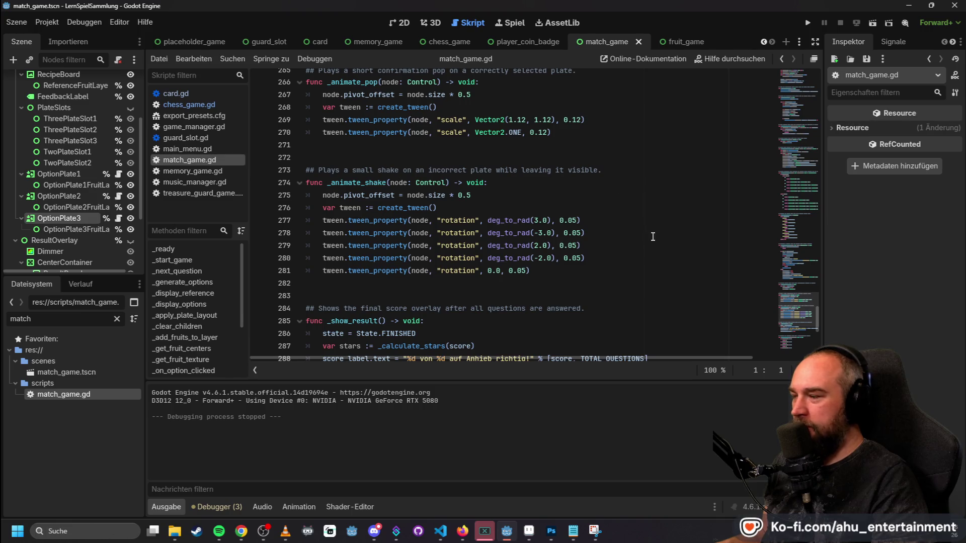
scroll(649, 246, up, 4)
scroll(644, 267, up, 1)
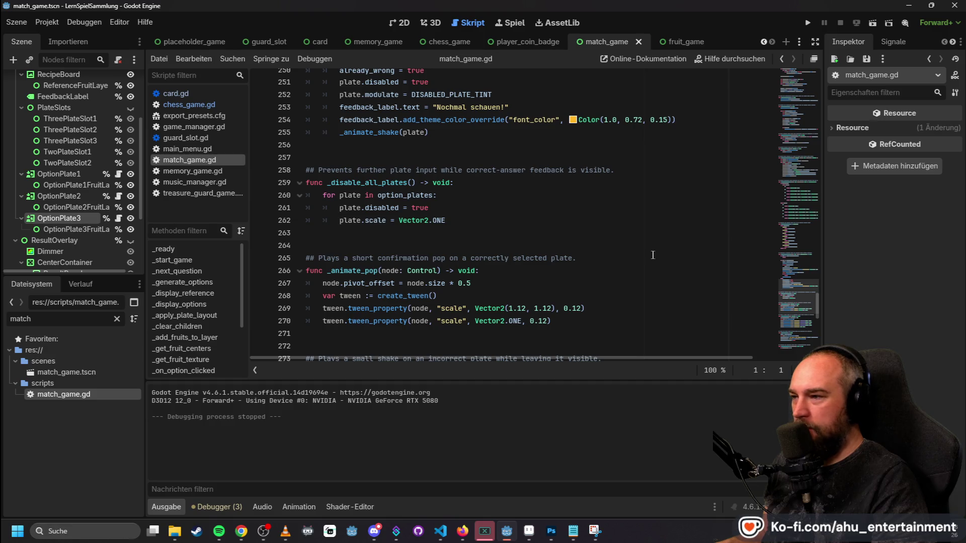
scroll(653, 255, up, 1)
scroll(622, 262, down, 15)
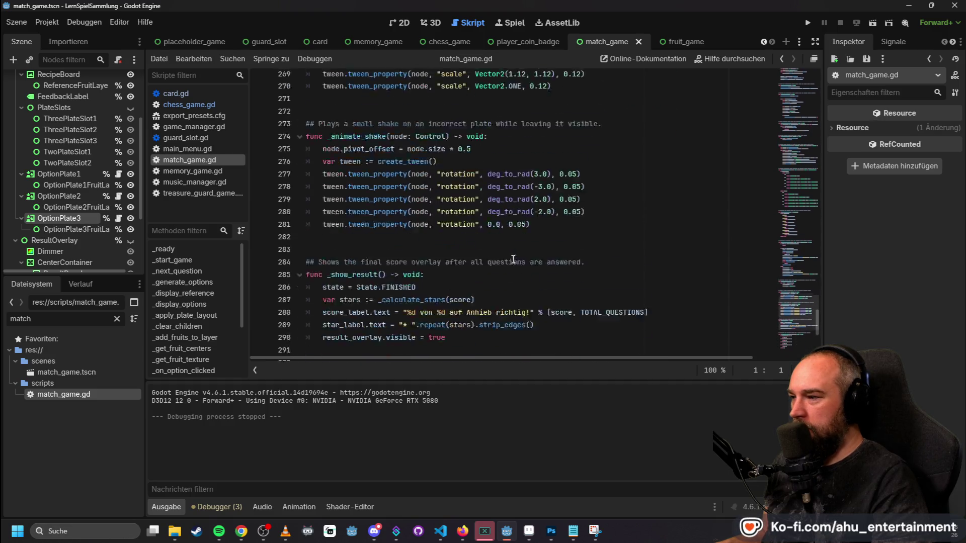
scroll(526, 269, up, 10)
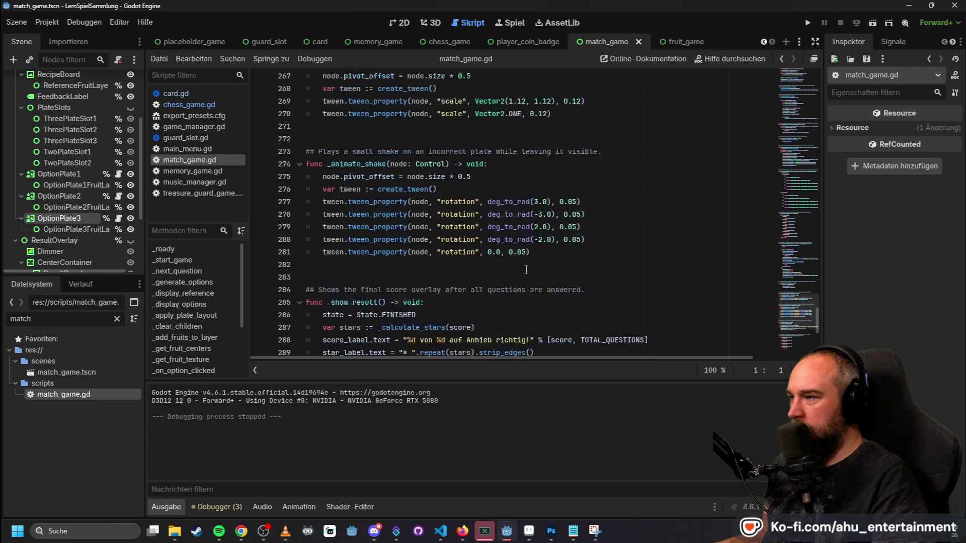
scroll(527, 270, up, 10)
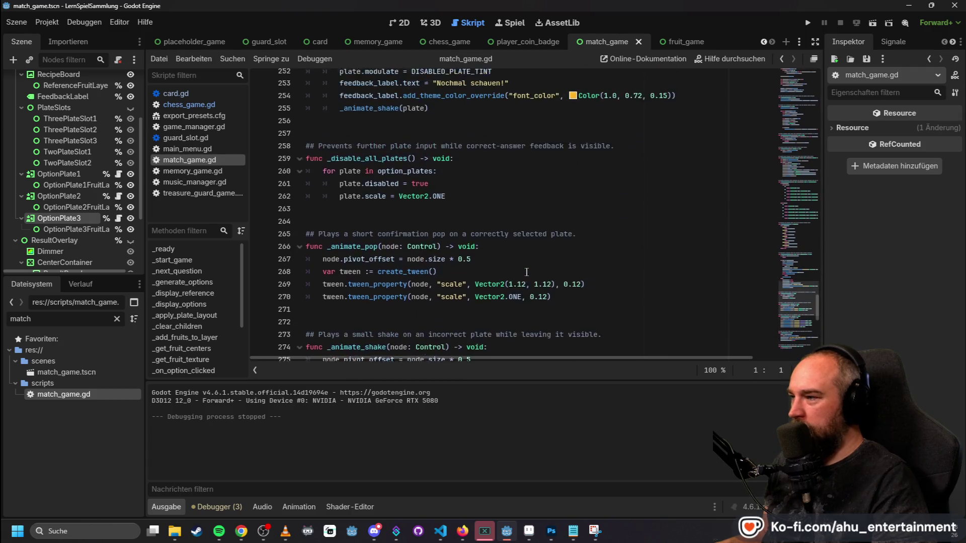
scroll(529, 275, up, 3)
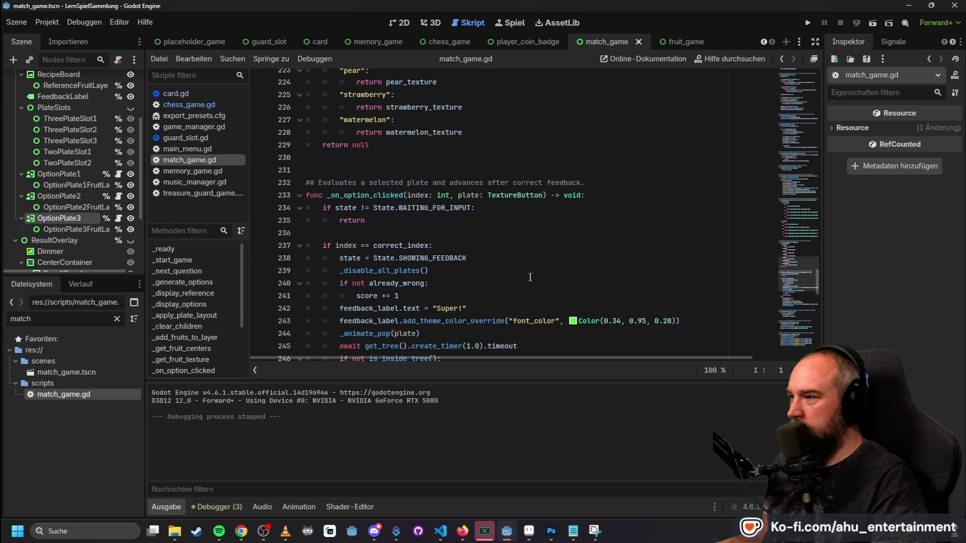
scroll(530, 277, down, 3)
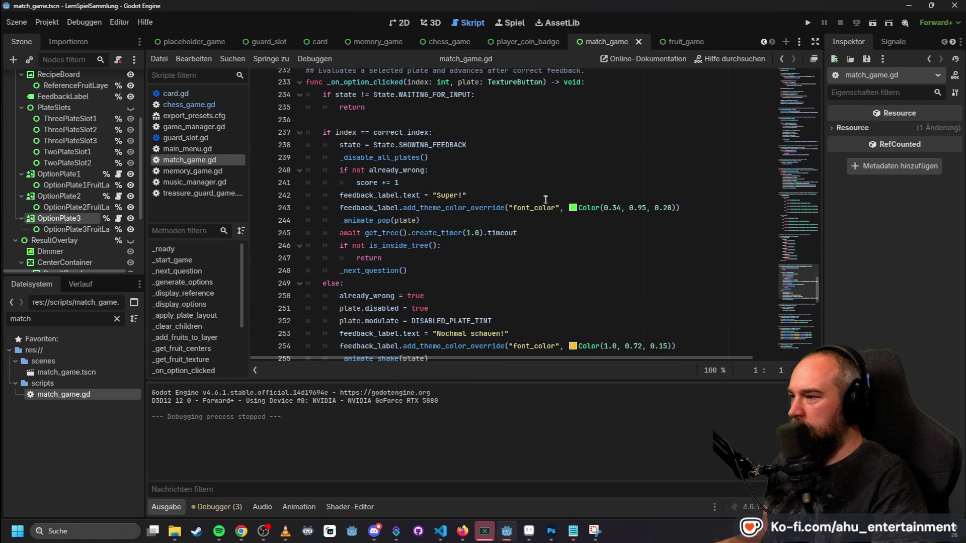
scroll(551, 234, up, 8)
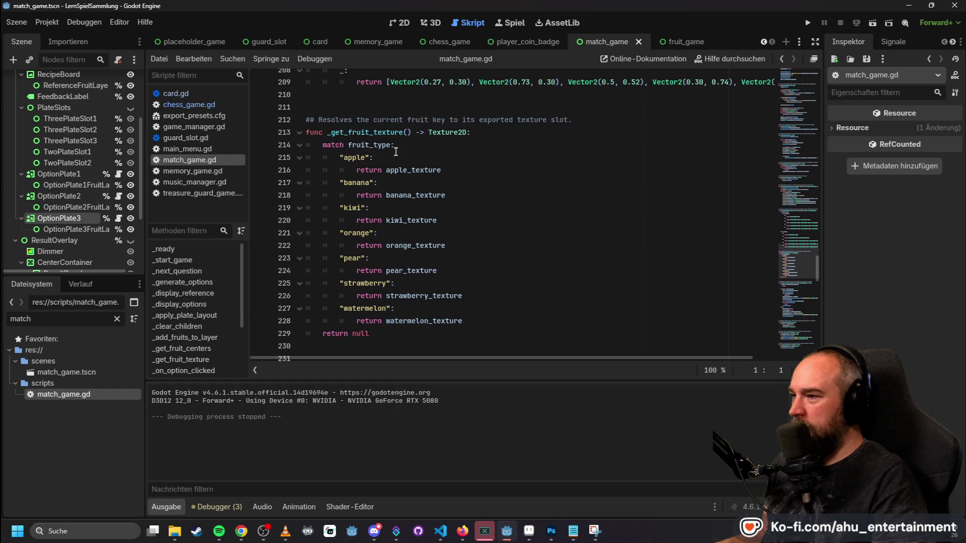
scroll(566, 275, up, 6)
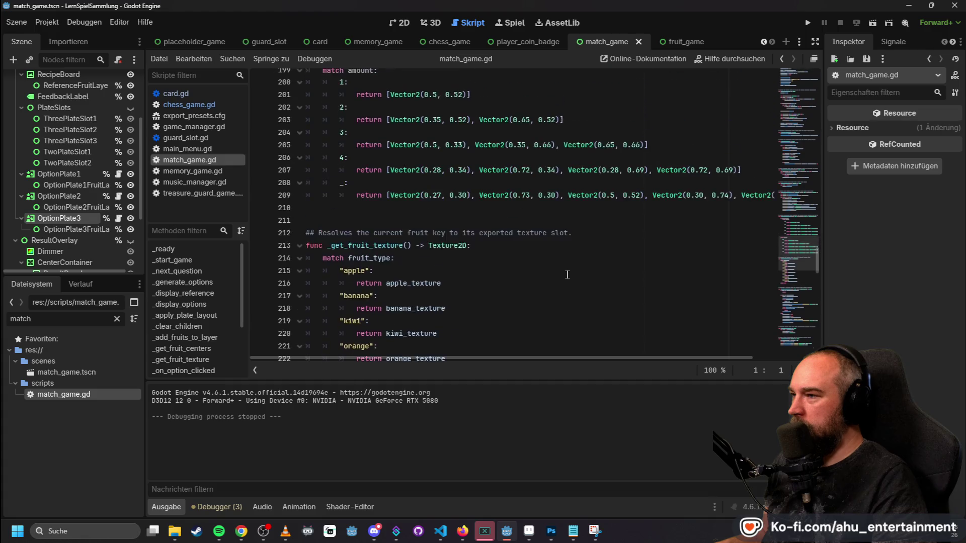
scroll(610, 217, up, 3)
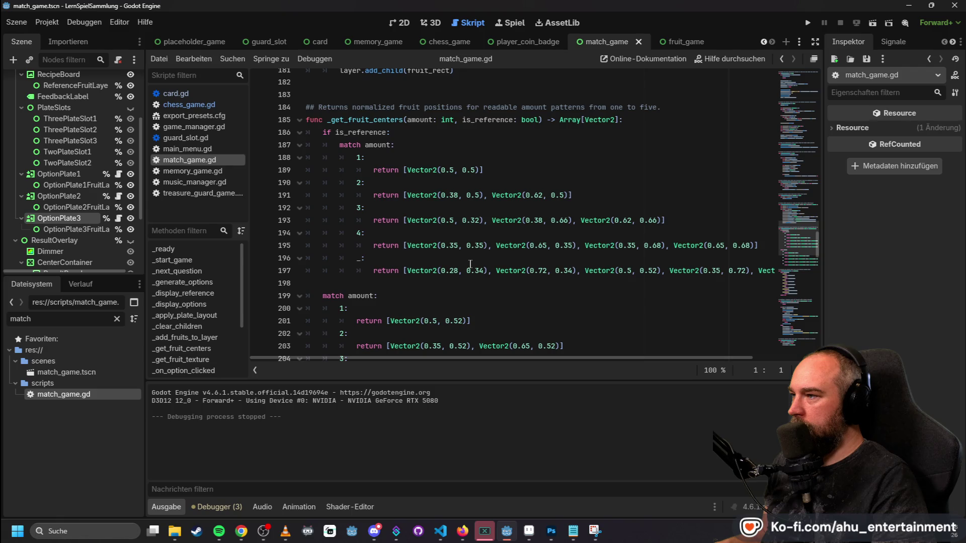
scroll(471, 236, up, 2)
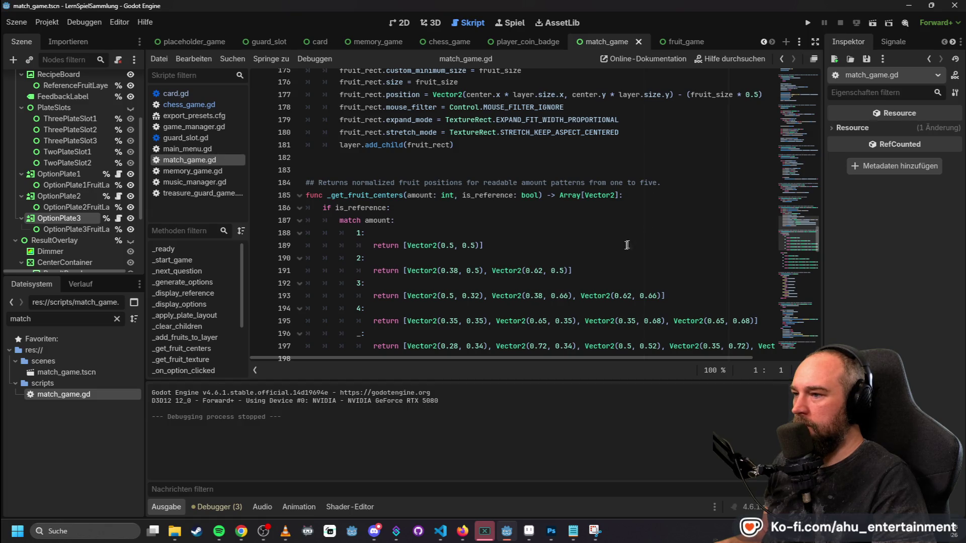
scroll(583, 283, down, 2)
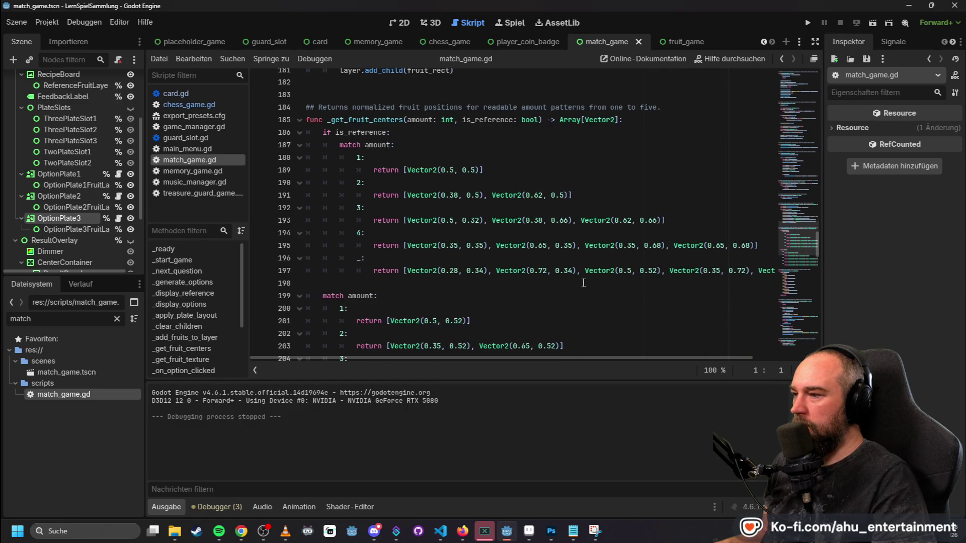
scroll(583, 282, up, 6)
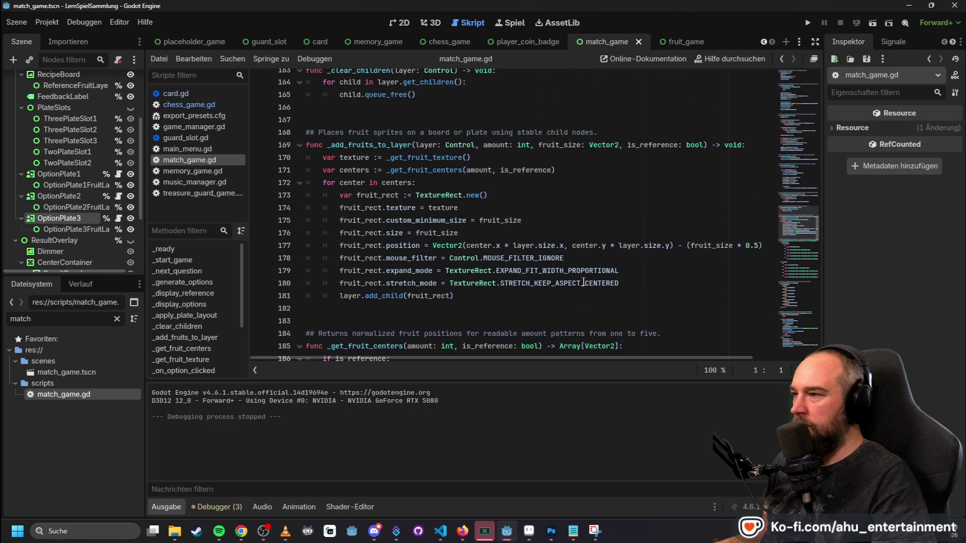
scroll(584, 282, up, 5)
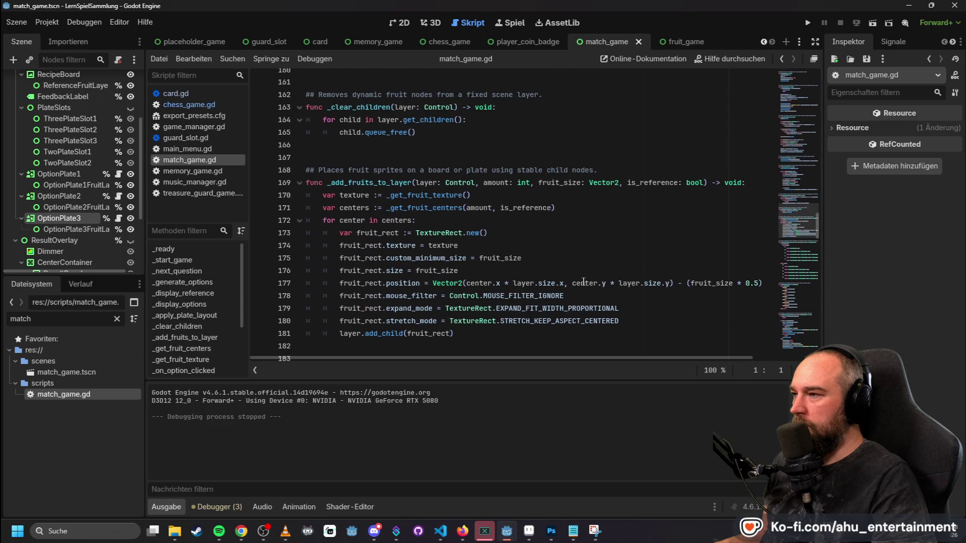
scroll(583, 282, up, 7)
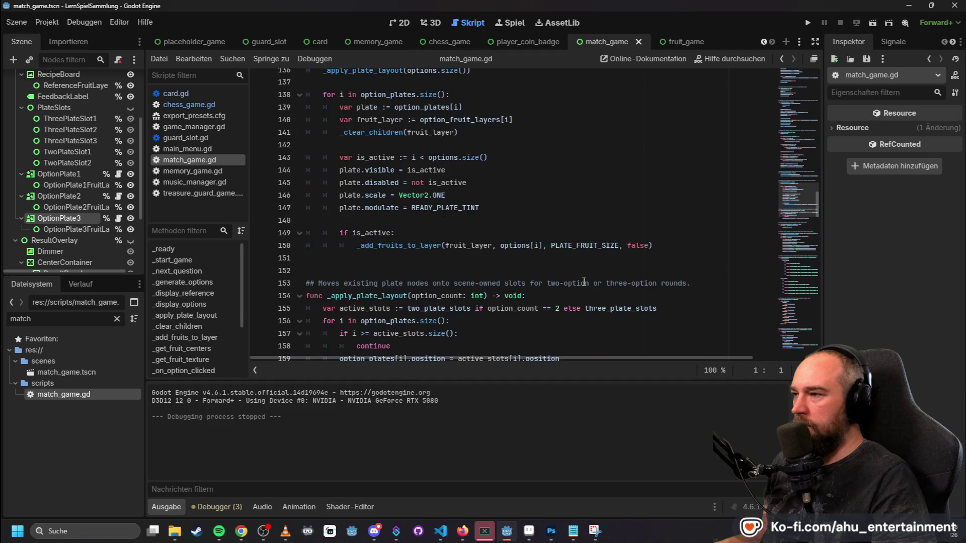
scroll(583, 282, up, 20)
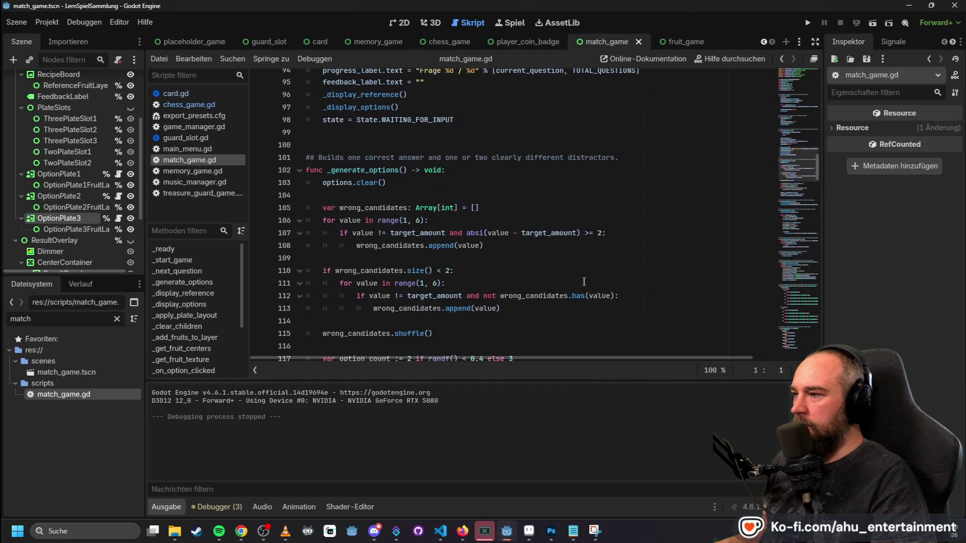
scroll(589, 282, up, 19)
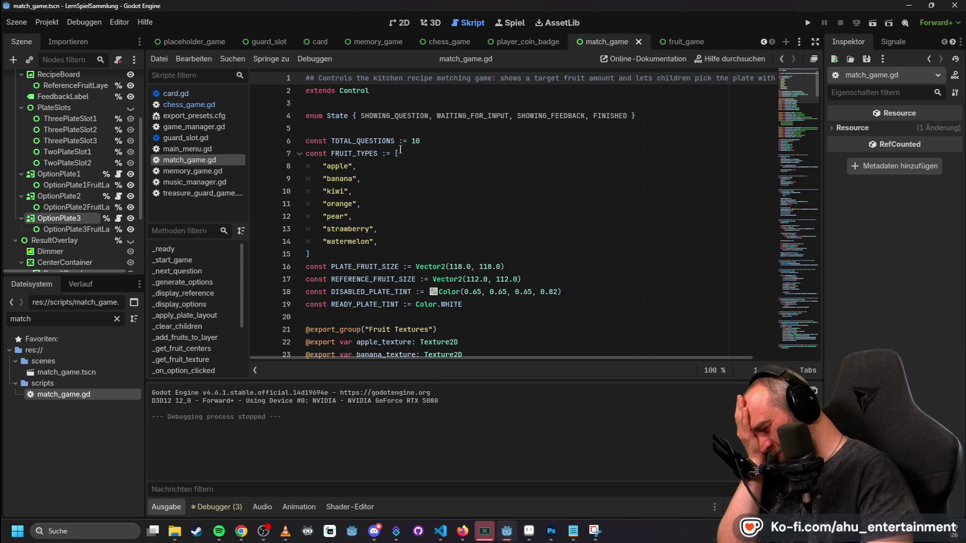
click(406, 22)
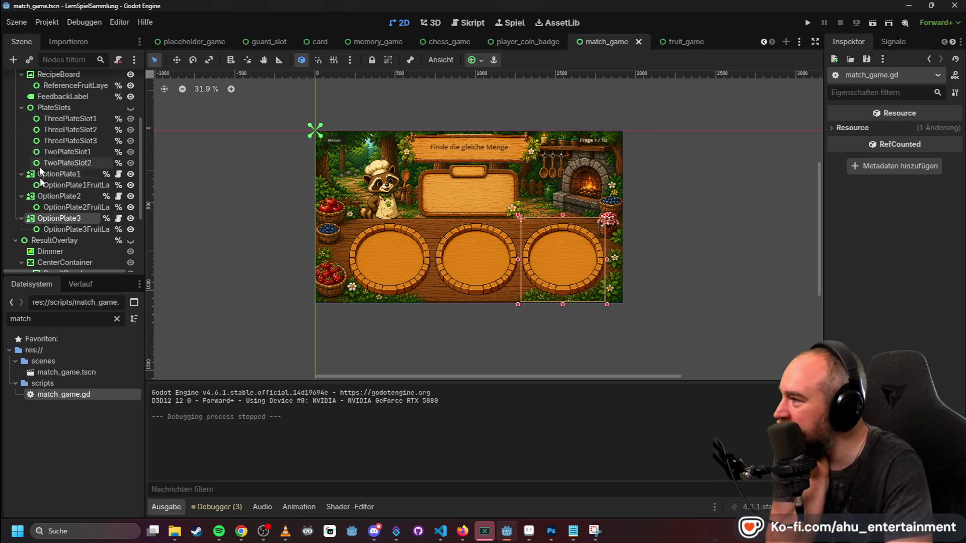
scroll(48, 186, up, 4)
scroll(65, 200, down, 5)
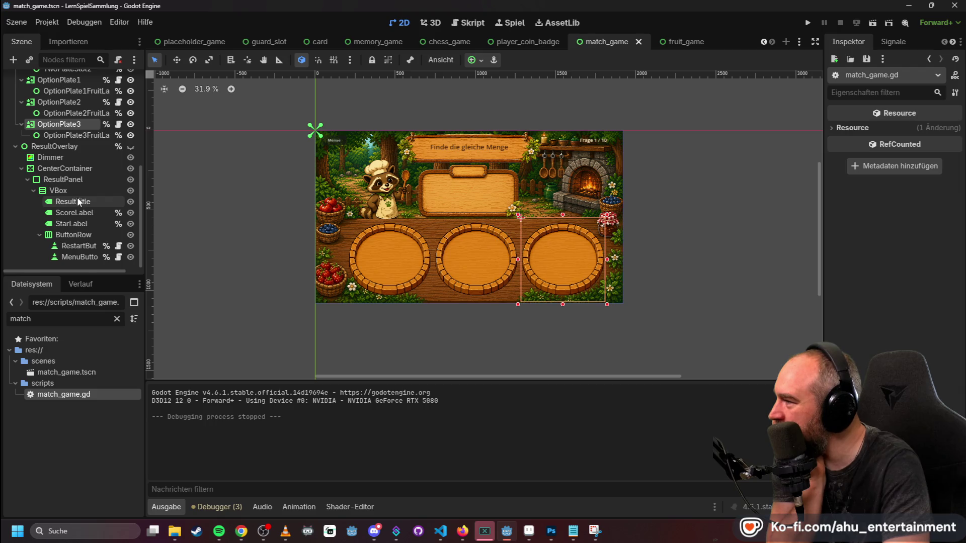
scroll(81, 199, up, 5)
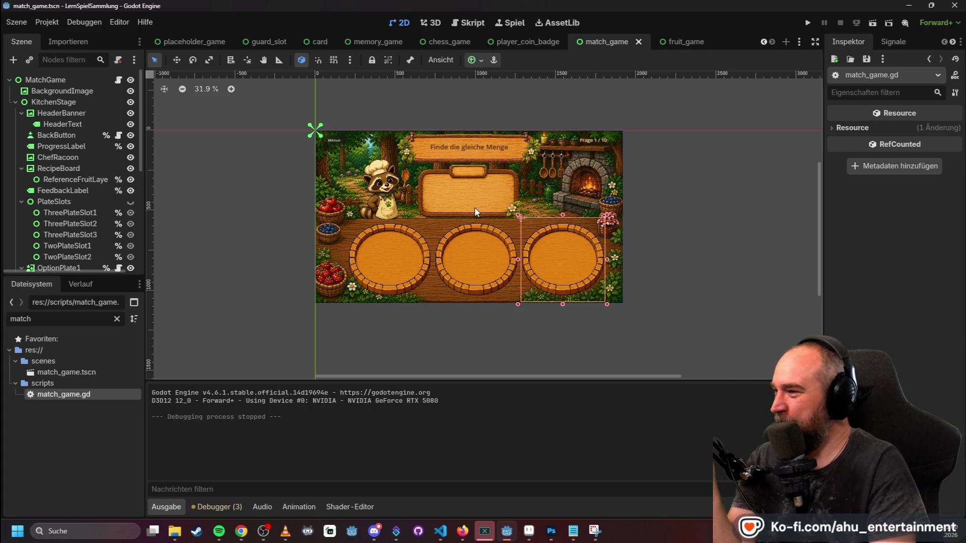
scroll(482, 211, up, 2)
scroll(491, 213, down, 2)
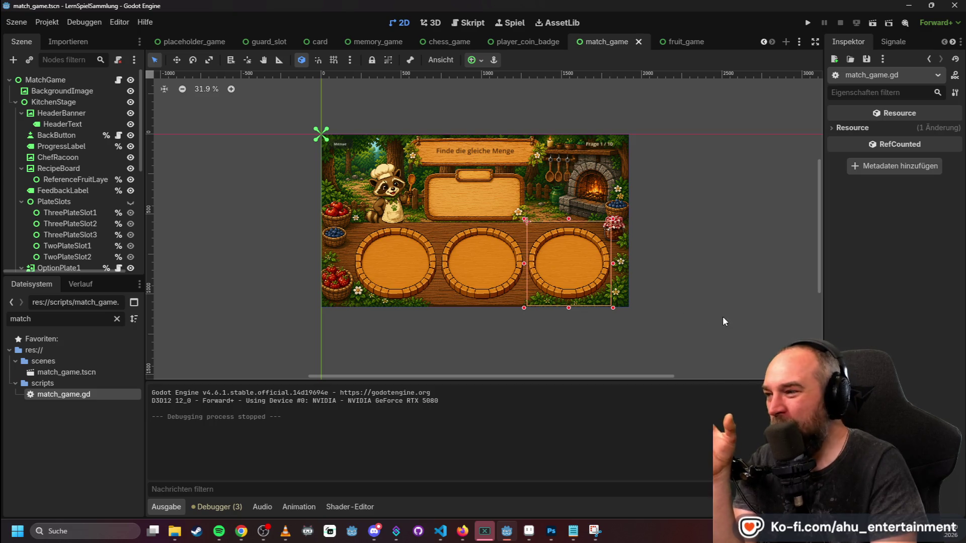
scroll(503, 251, up, 2)
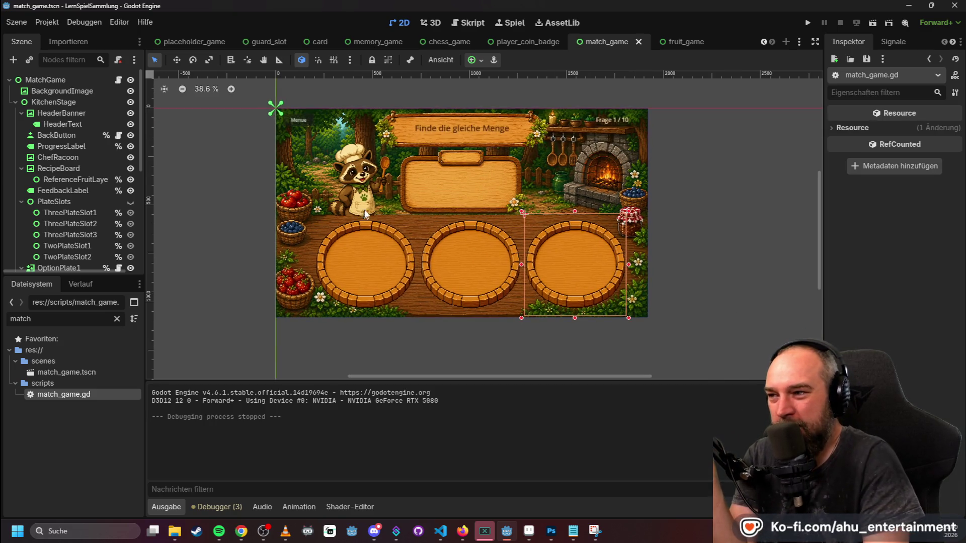
scroll(389, 171, down, 2)
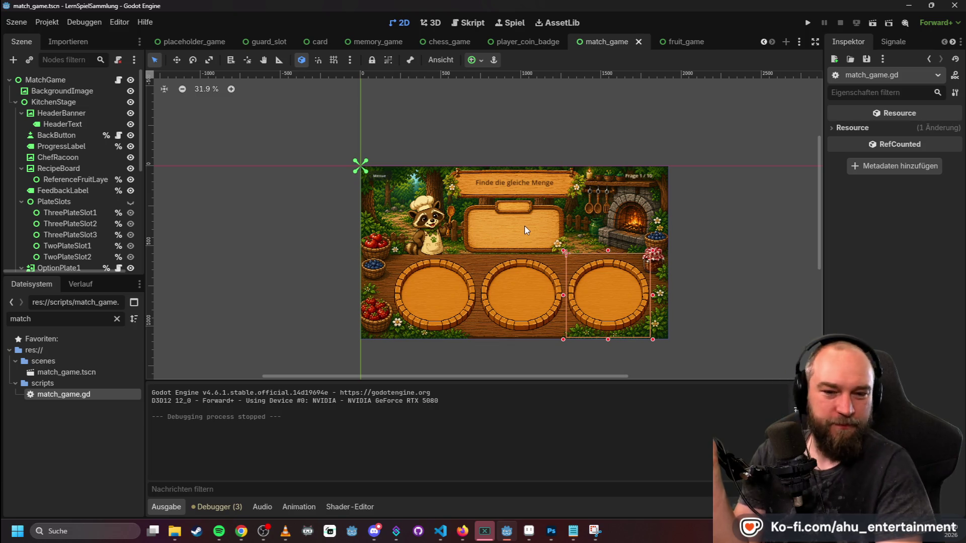
scroll(521, 234, up, 1)
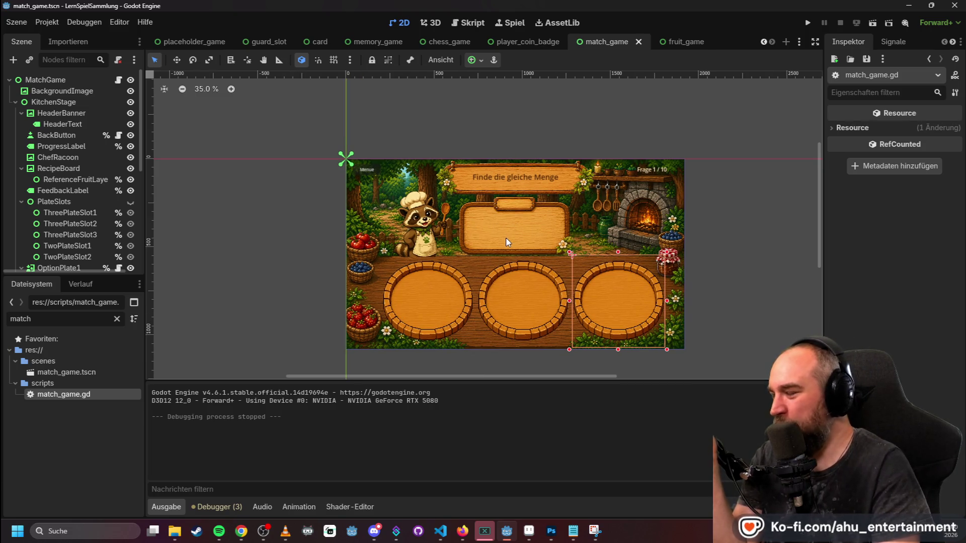
scroll(508, 242, up, 1)
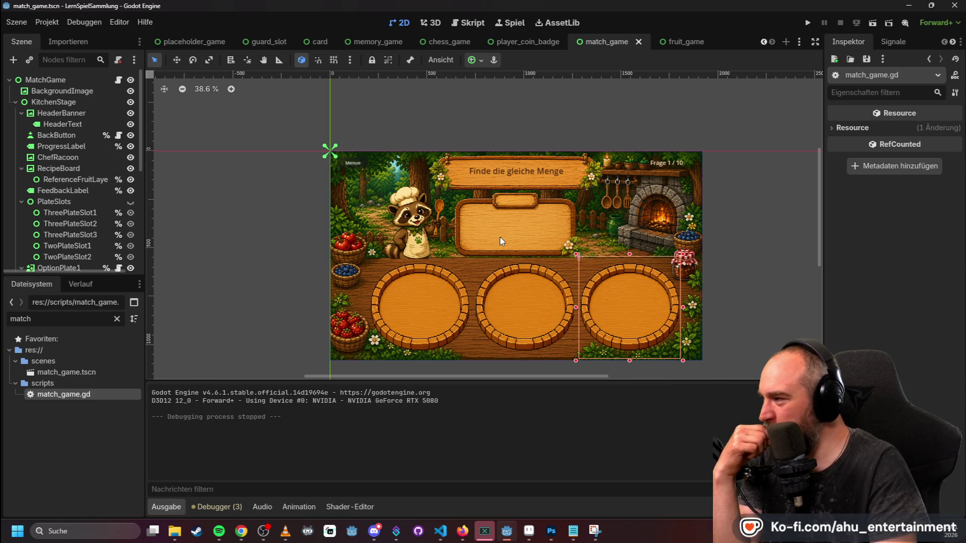
scroll(502, 241, down, 2)
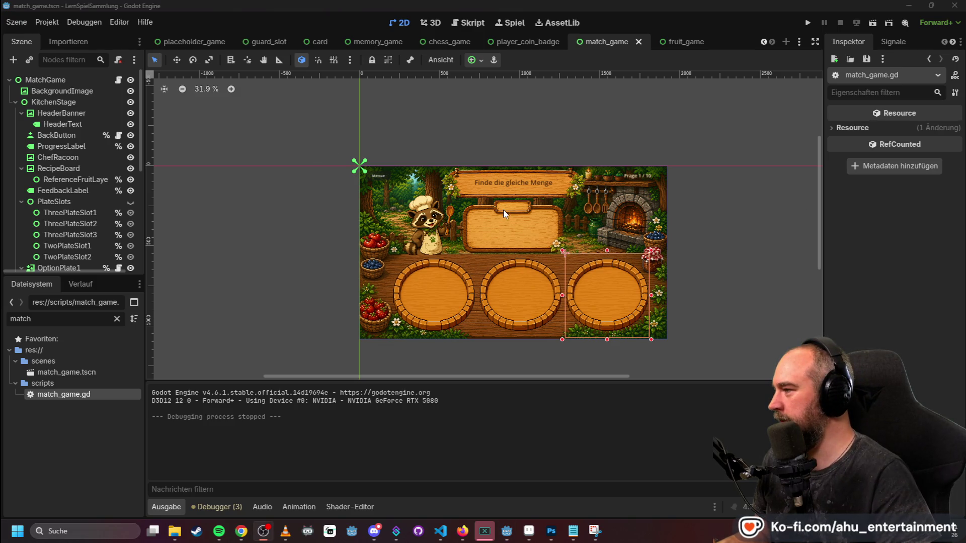
click(74, 199)
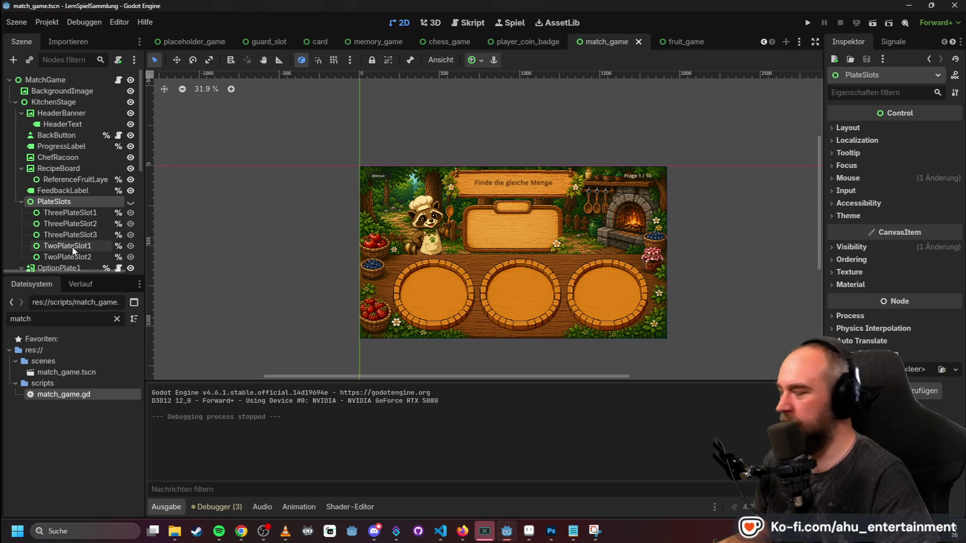
scroll(72, 246, down, 3)
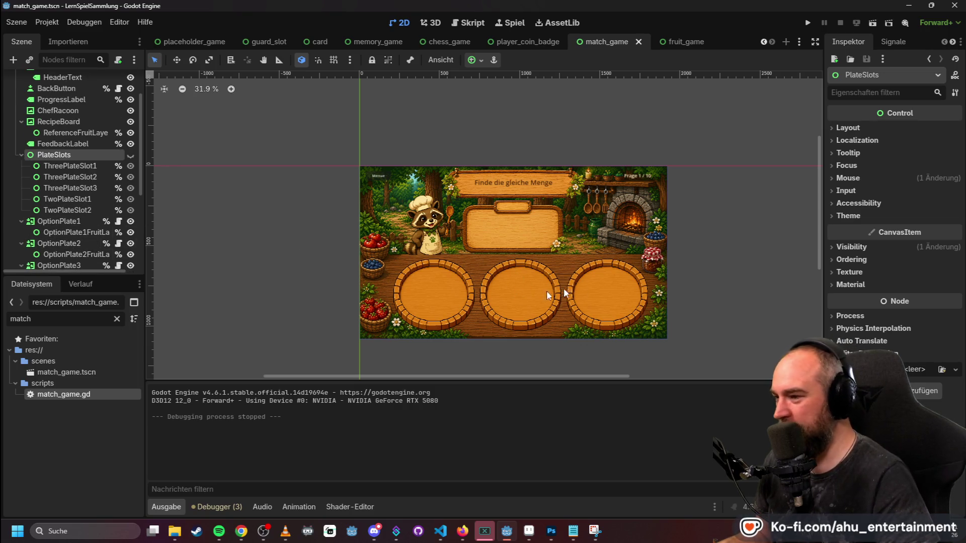
click(56, 221)
click(59, 244)
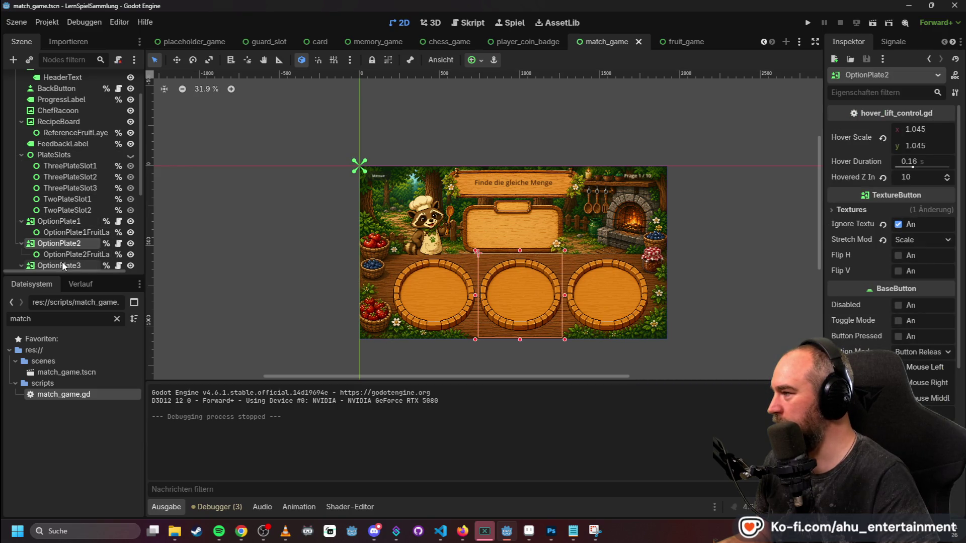
click(59, 265)
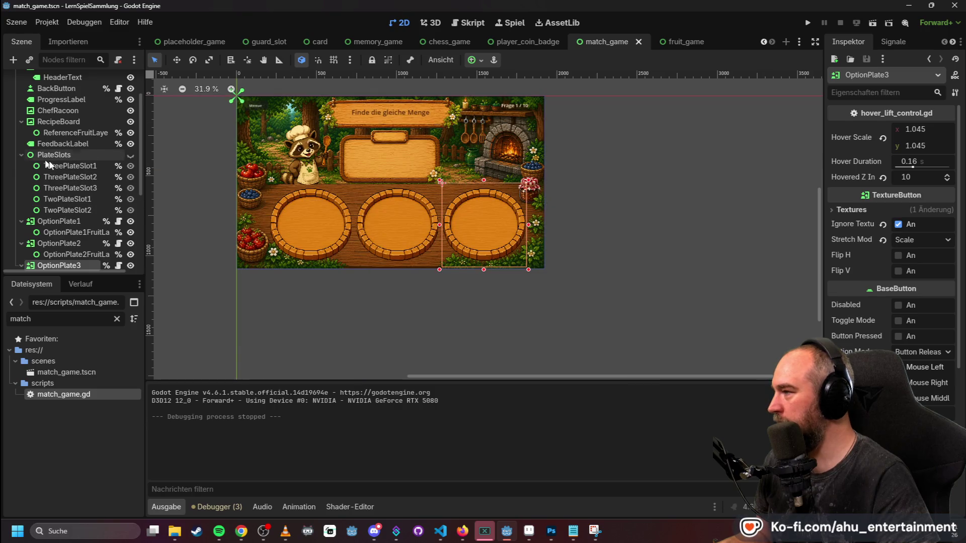
click(61, 174)
click(66, 189)
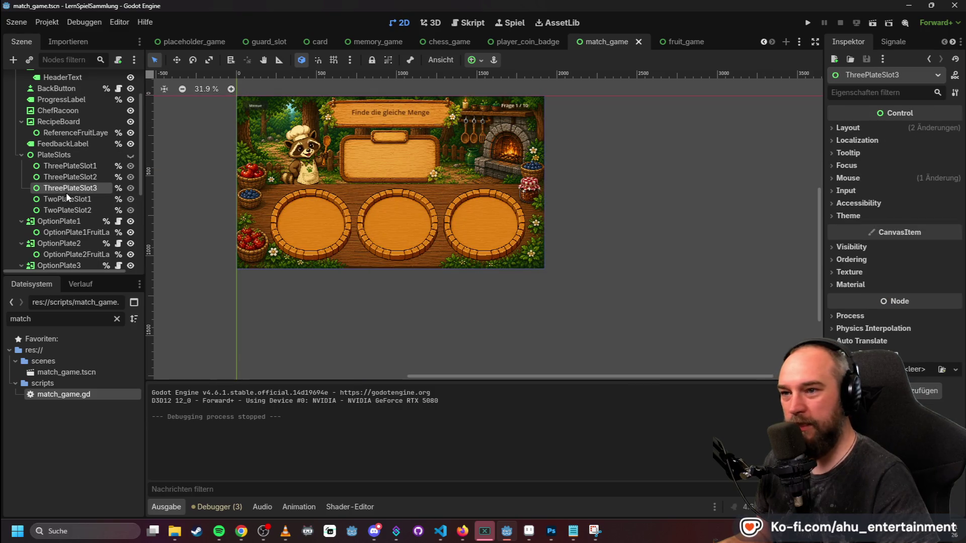
click(833, 127)
click(833, 128)
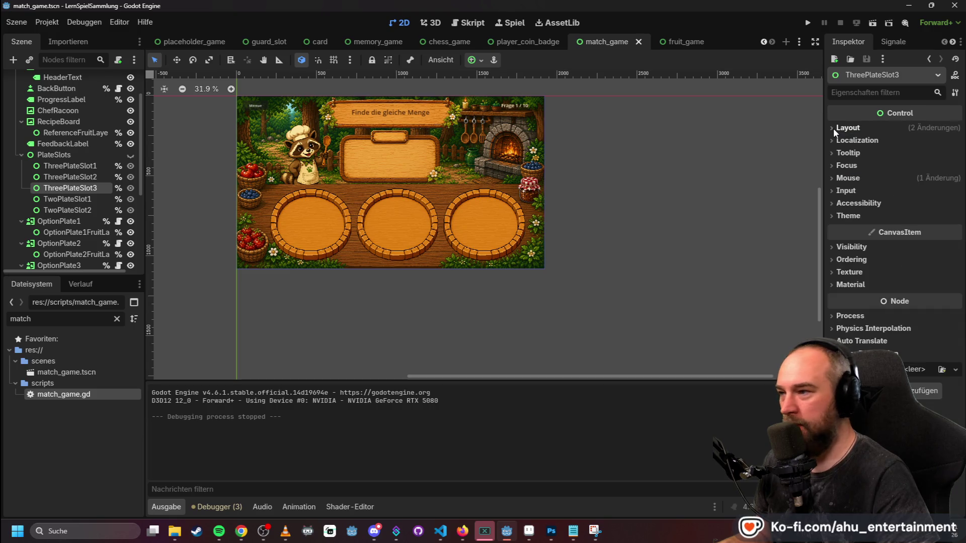
scroll(312, 222, up, 5)
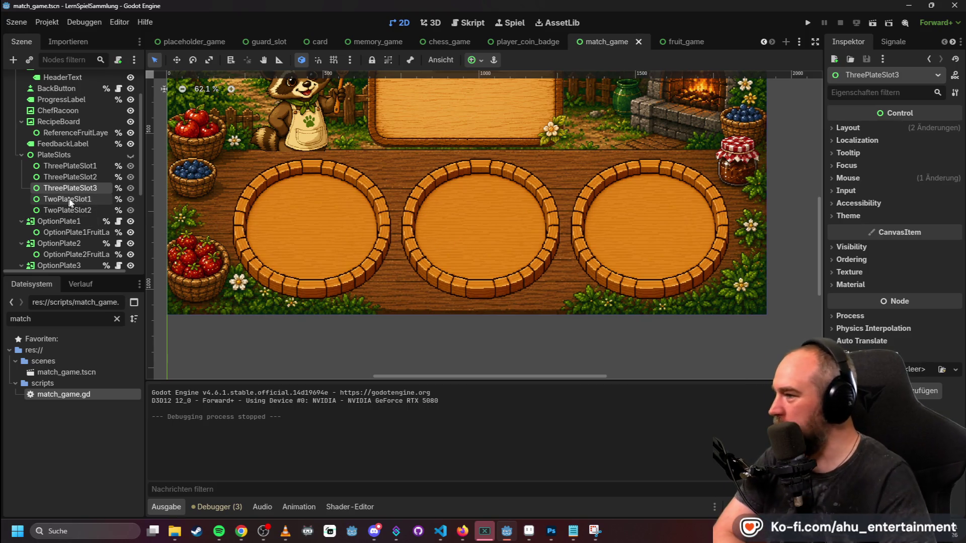
click(833, 128)
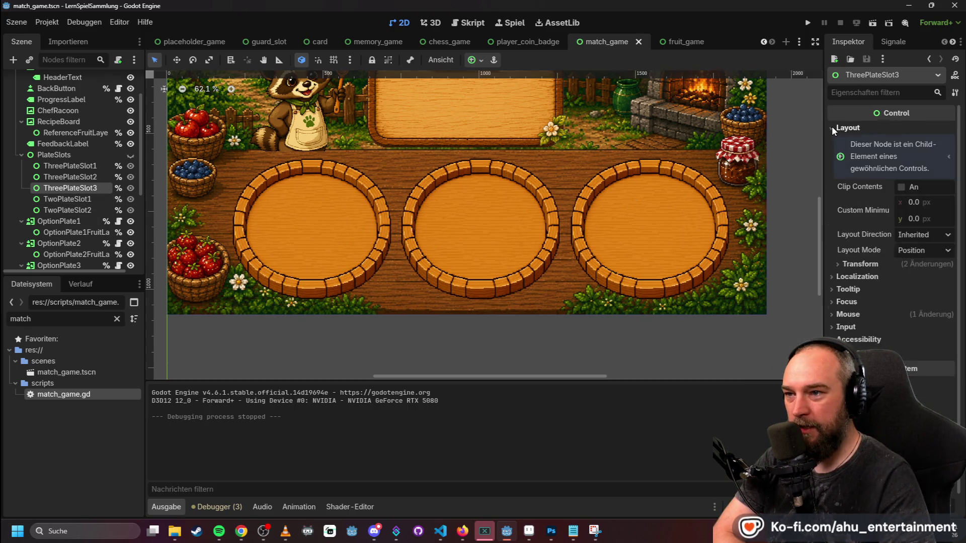
click(838, 264)
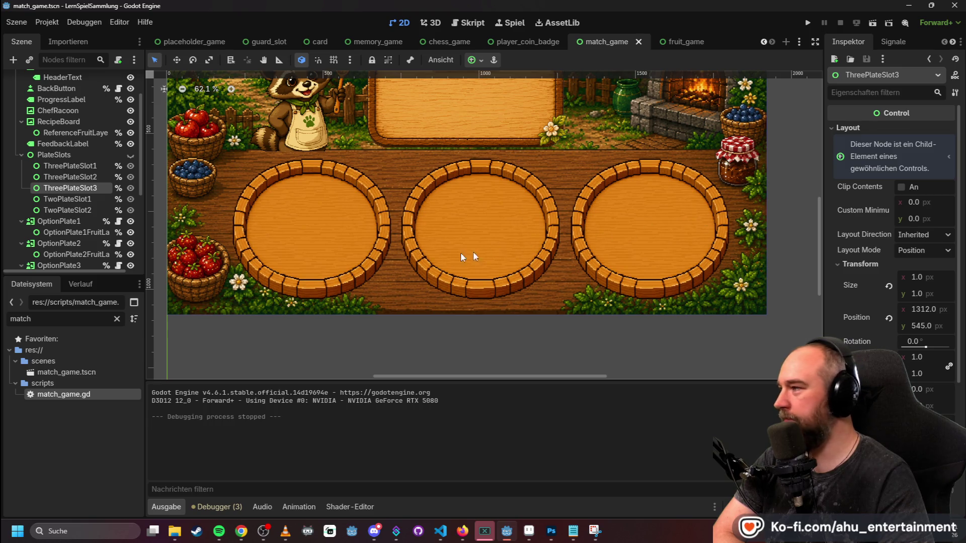
click(21, 155)
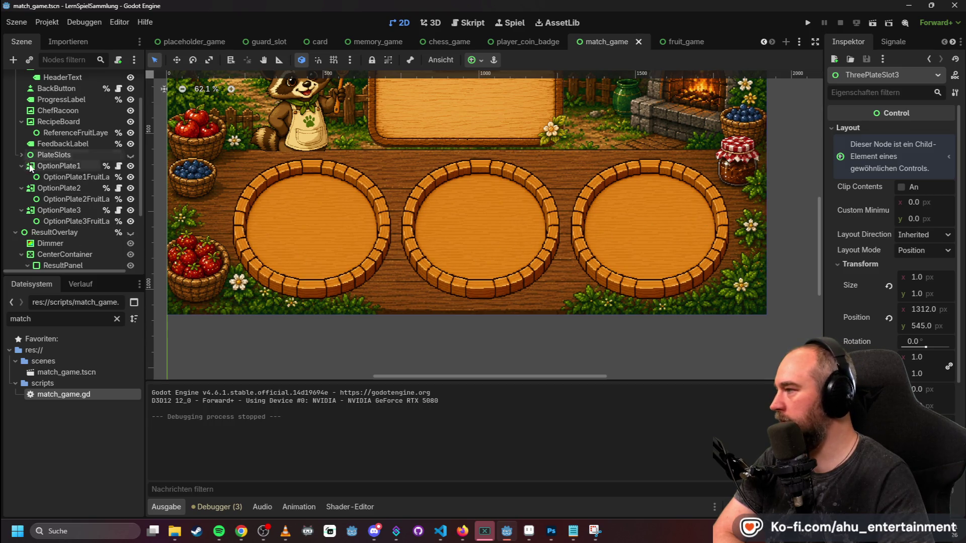
click(69, 178)
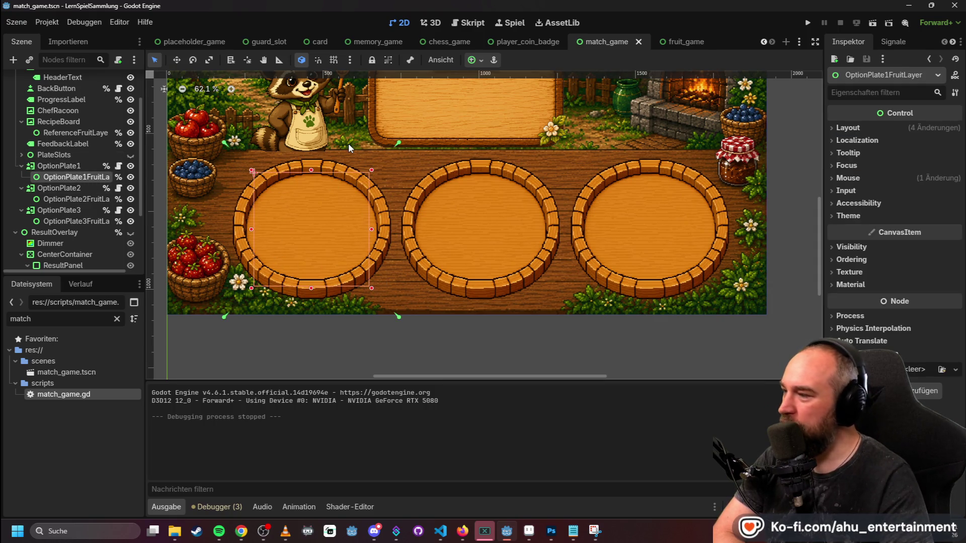
click(63, 200)
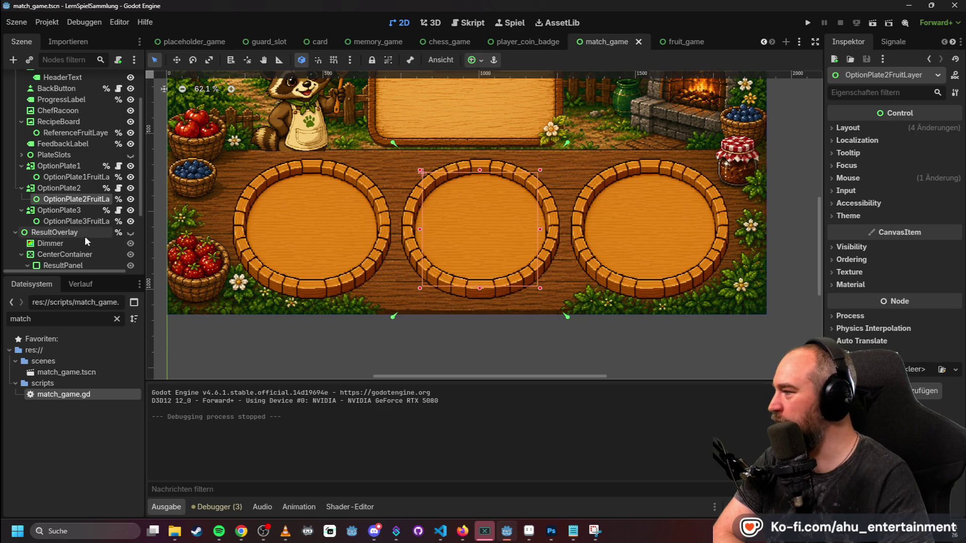
scroll(70, 222, down, 5)
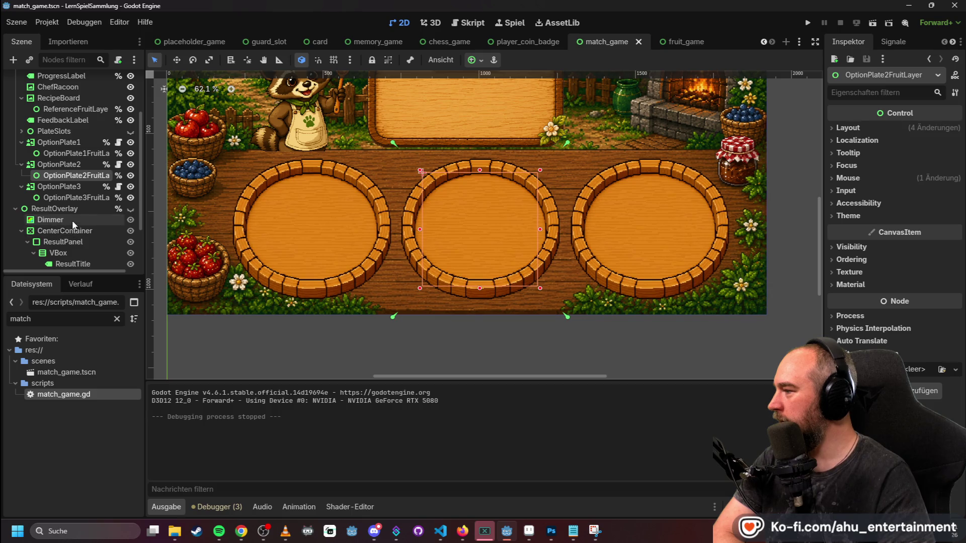
scroll(56, 238, up, 8)
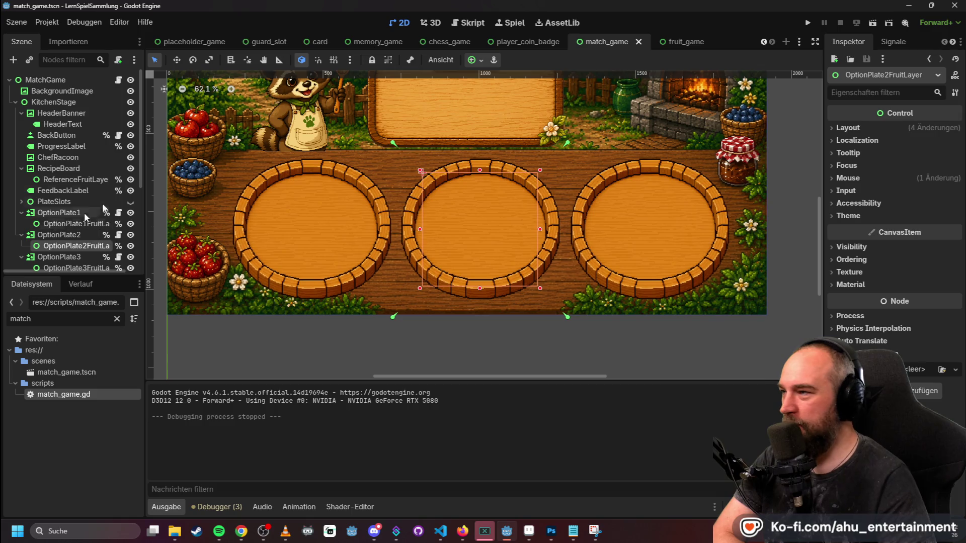
scroll(462, 143, down, 2)
scroll(587, 193, up, 6)
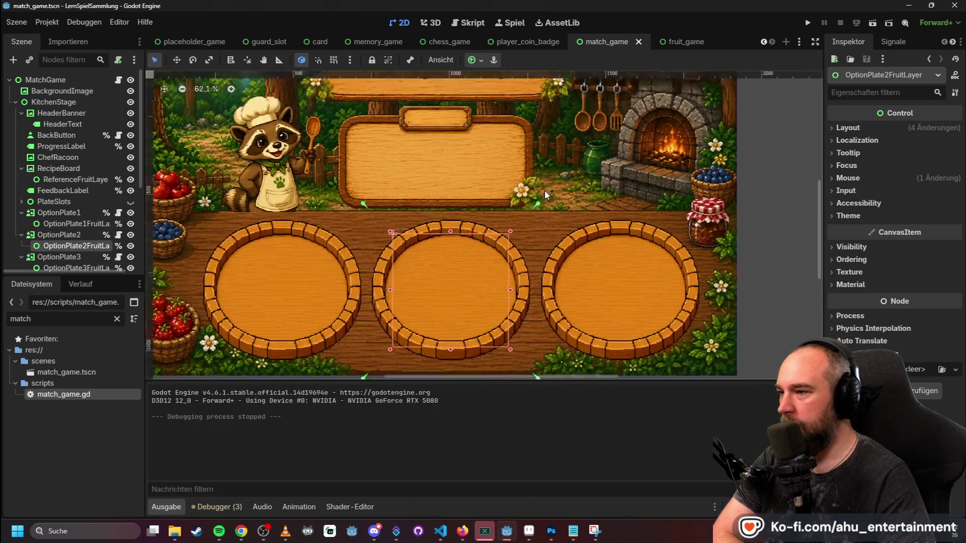
scroll(525, 211, down, 7)
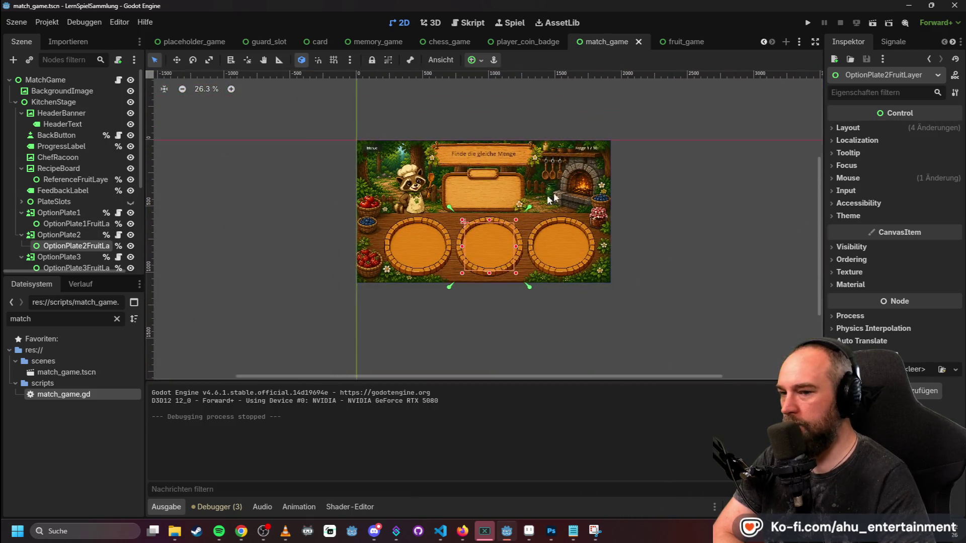
scroll(472, 159, up, 1)
click(441, 140)
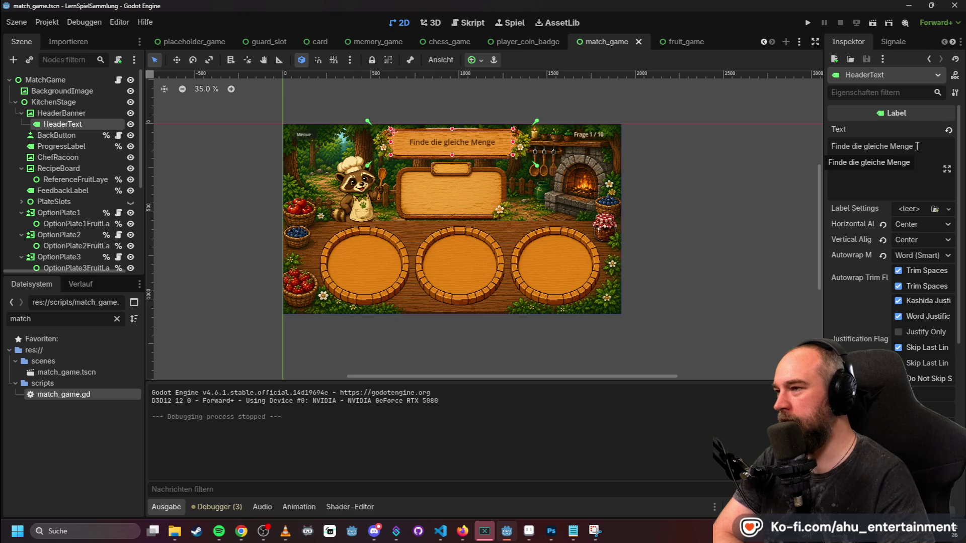
- Replace the header text with 'Wähle die richtige Menge für das Rezept' and reselect the HeaderText label
drag(921, 147, 830, 139)
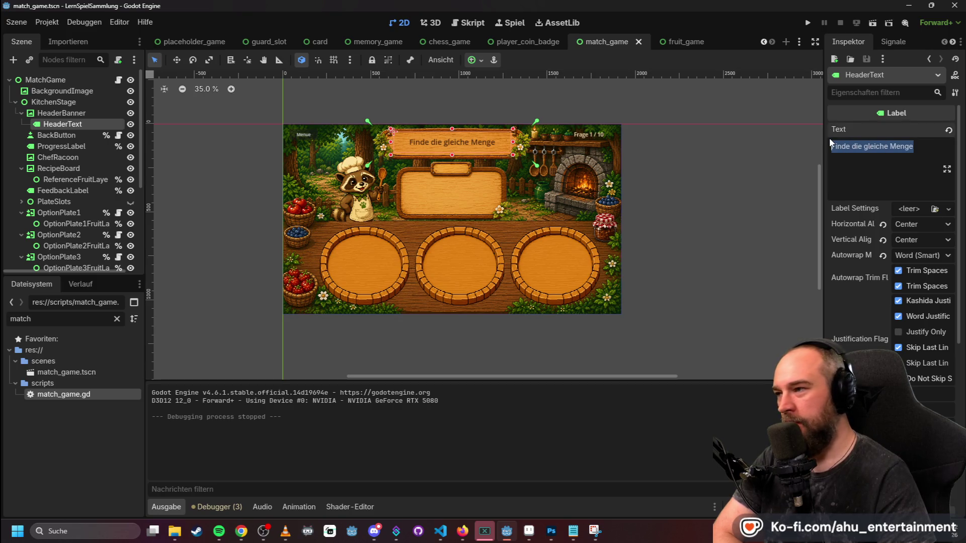
text(Wä)
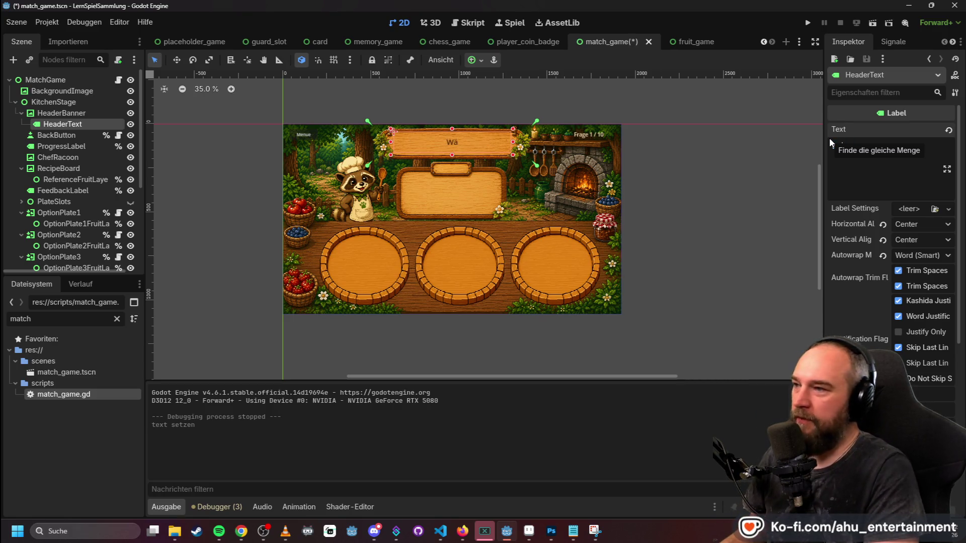
text(hle die richtige Menge fü)
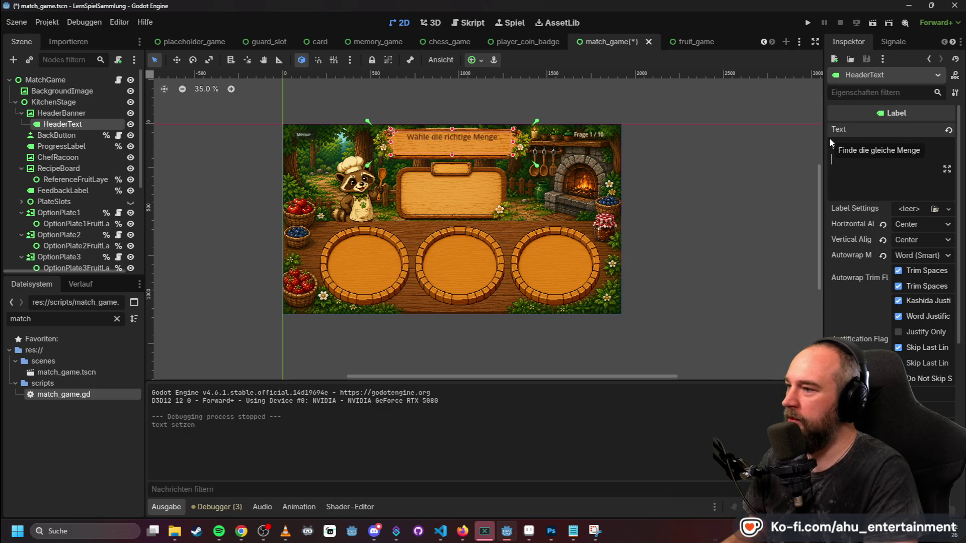
text(r das Ze)
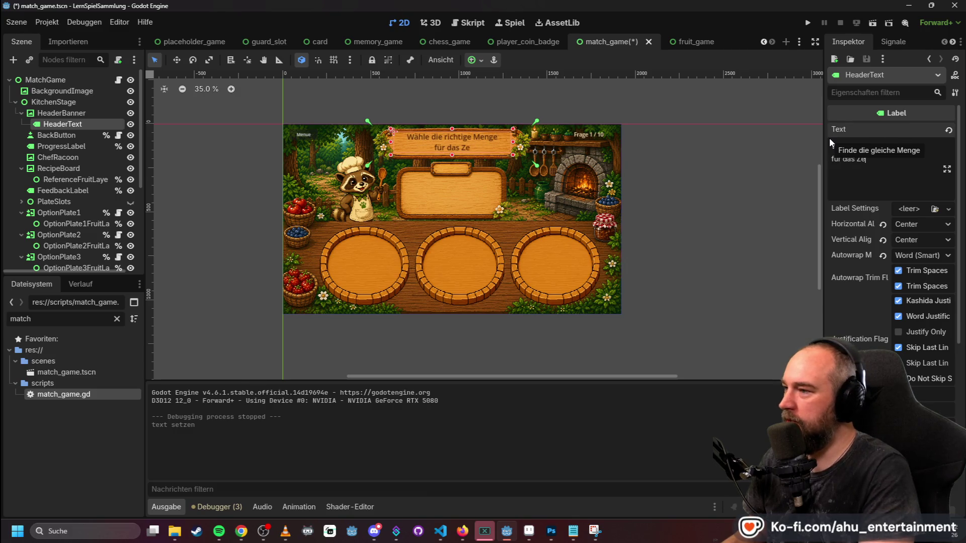
key(BackSpace)
key(BackSpace)
text(Rezept)
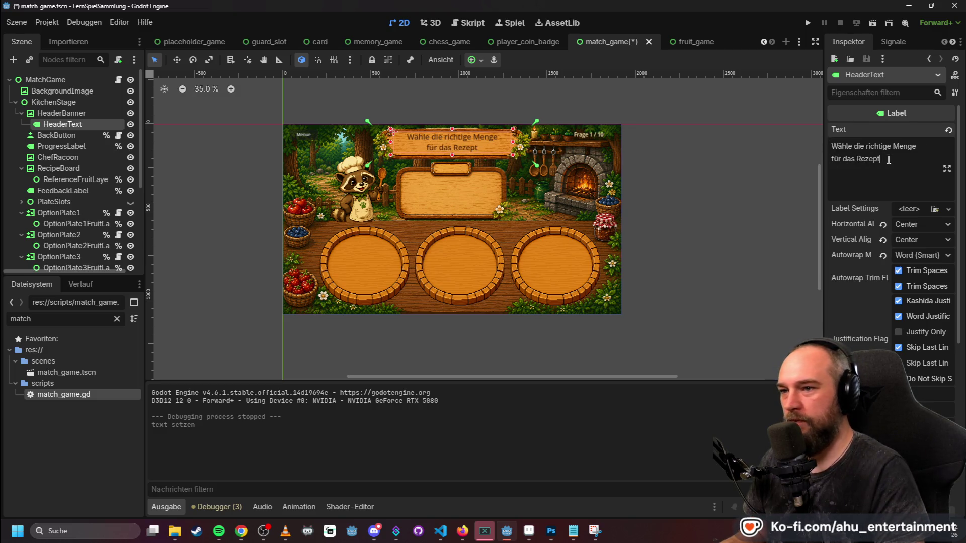
click(654, 212)
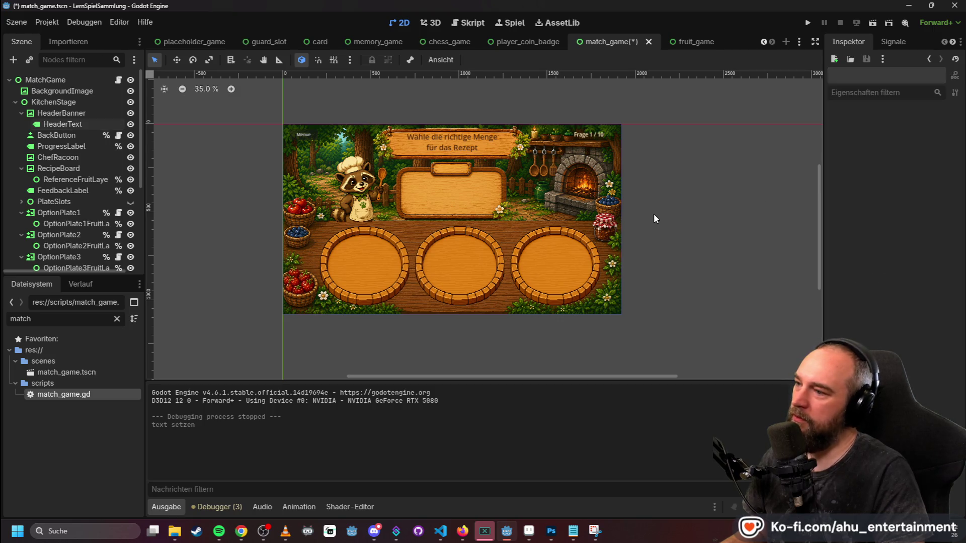
click(430, 142)
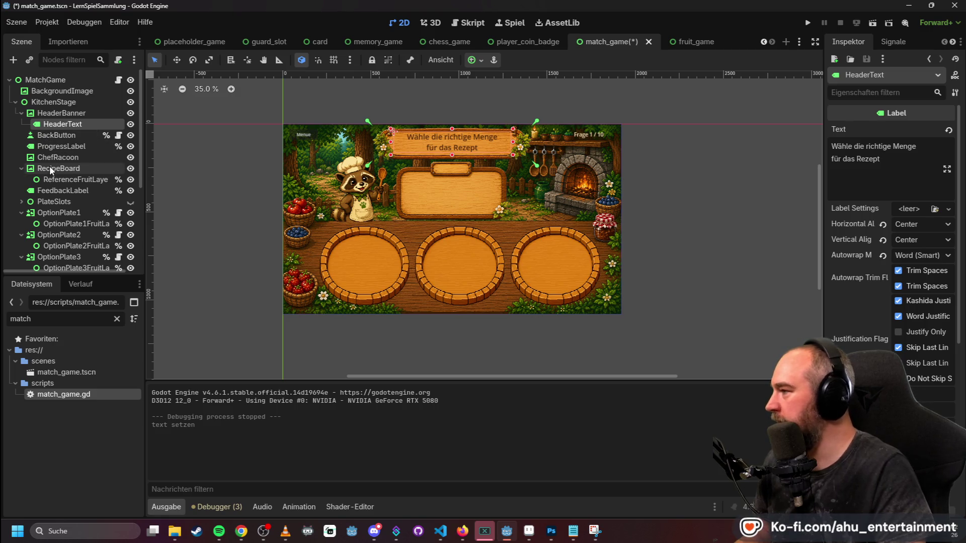
right_click(73, 124)
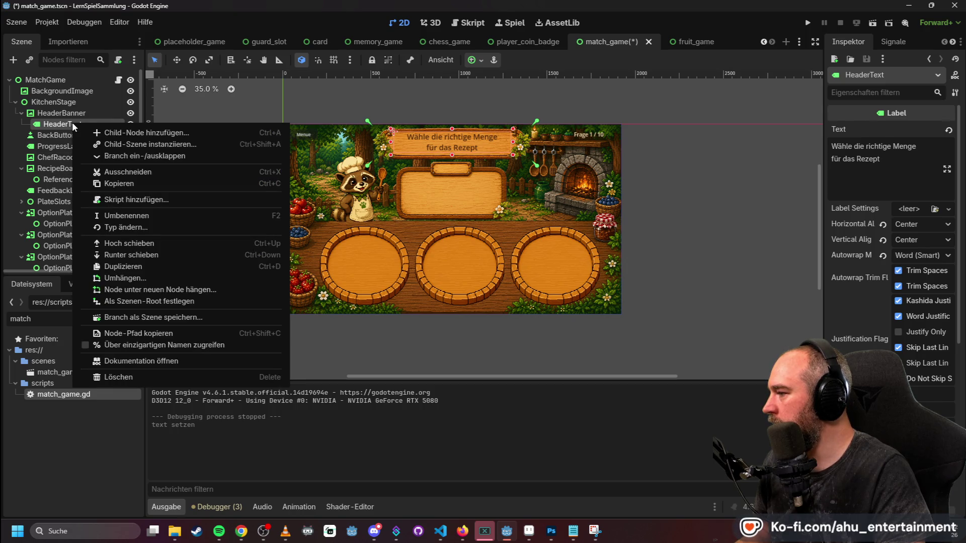
- Duplicate HeaderText under RecipeBoard, set its text to 'Rezept' and place it on the board's plaque
click(118, 266)
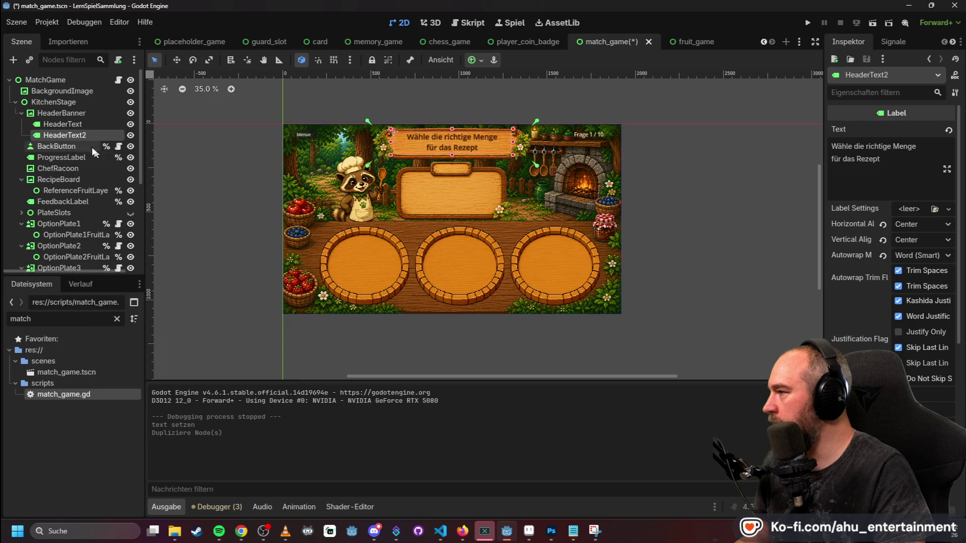
drag(44, 136, 56, 189)
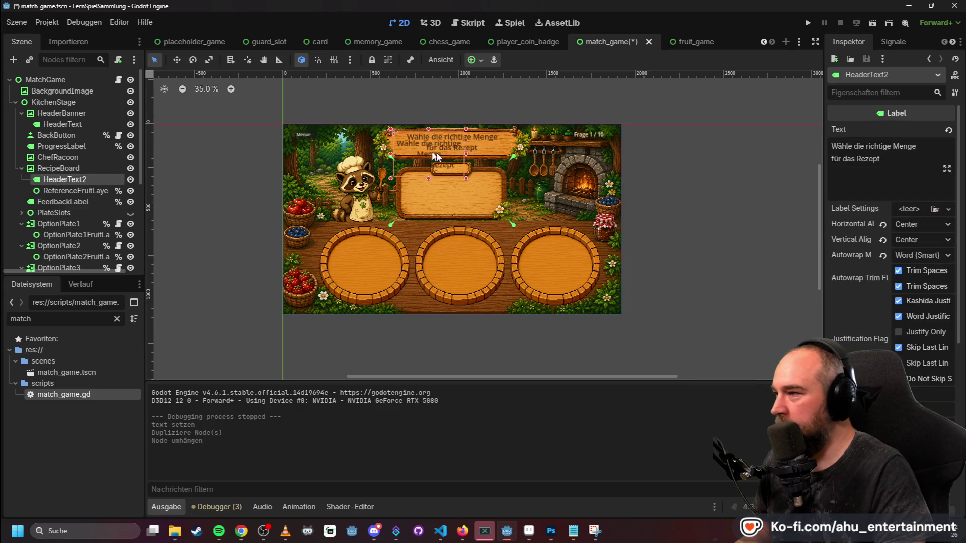
click(875, 152)
key(ctrl+a)
text(Rezept)
drag(444, 163, 462, 172)
click(632, 157)
- Nudge HeaderText slightly to (123, 40), then frame the whole KitchenStage scene in view
click(480, 148)
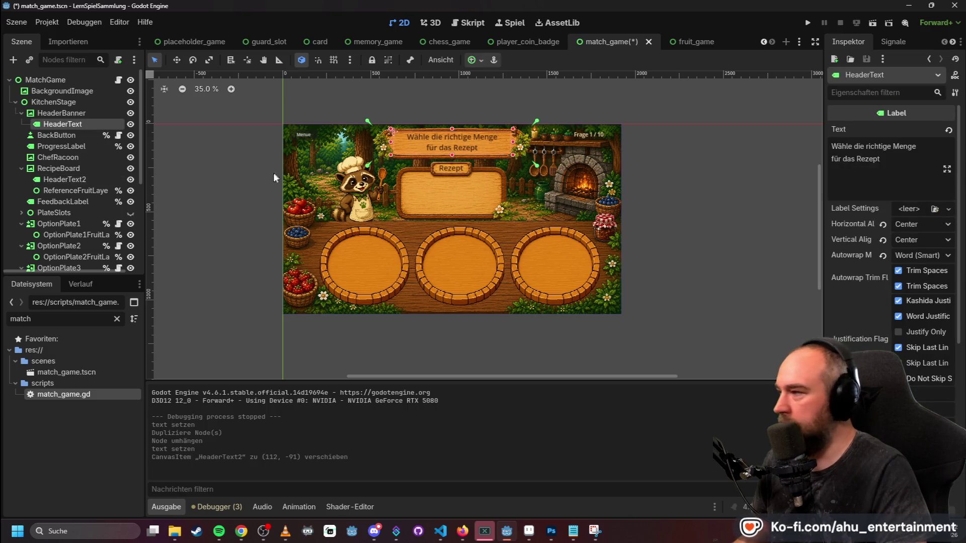
scroll(473, 132, up, 6)
scroll(473, 132, down, 3)
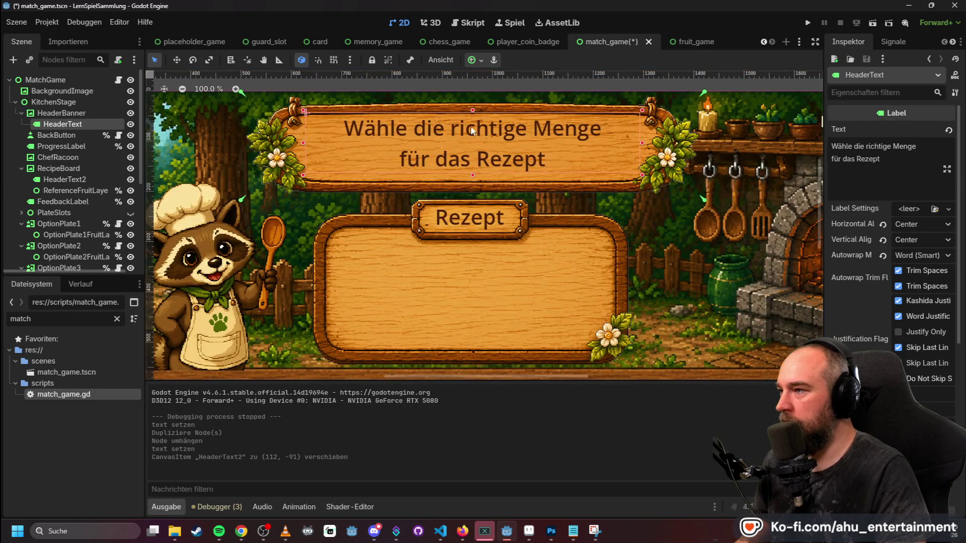
drag(472, 126, 475, 132)
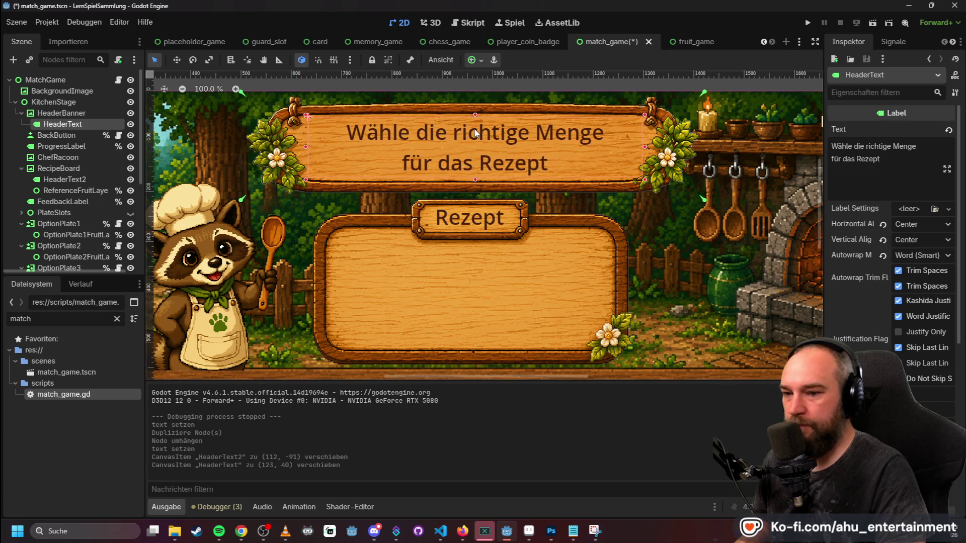
click(752, 238)
key(f)
scroll(600, 200, down, 1)
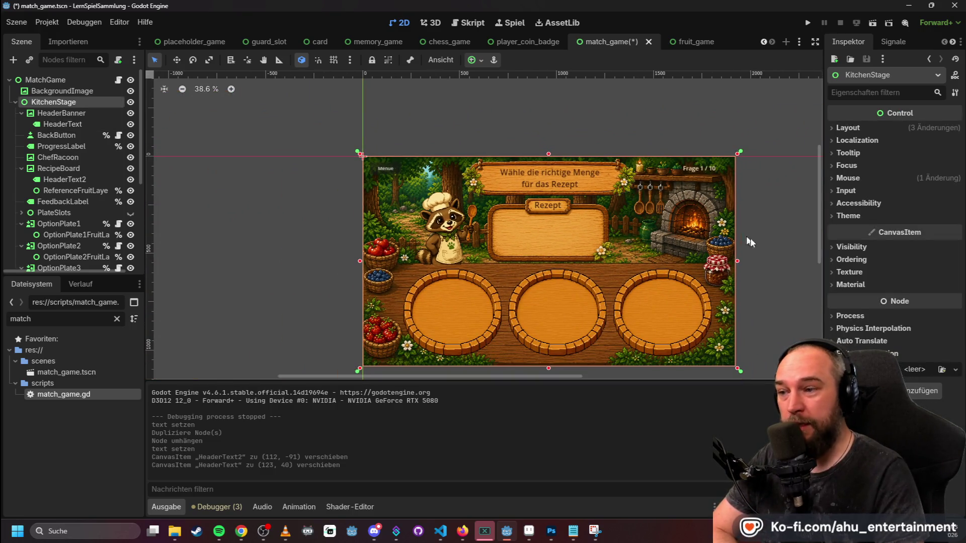
scroll(755, 266, down, 1)
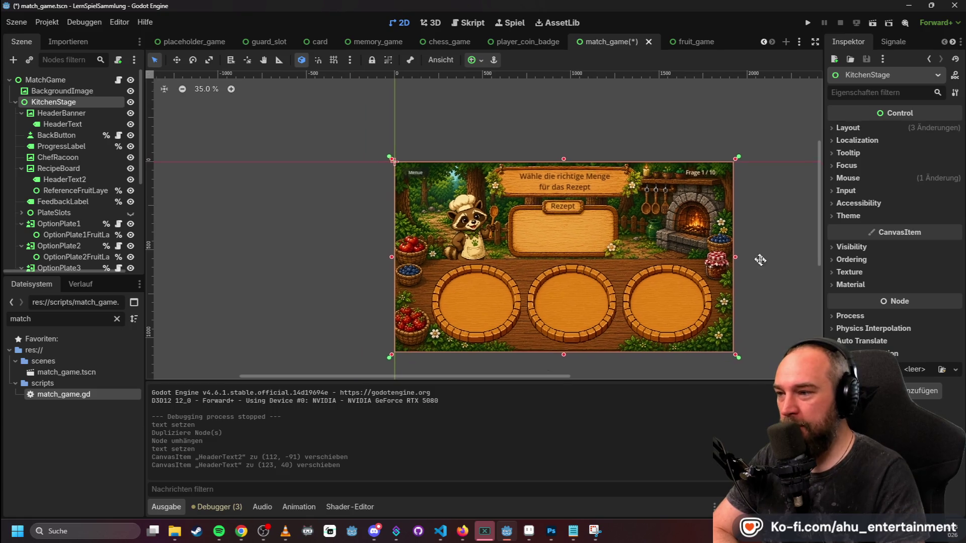
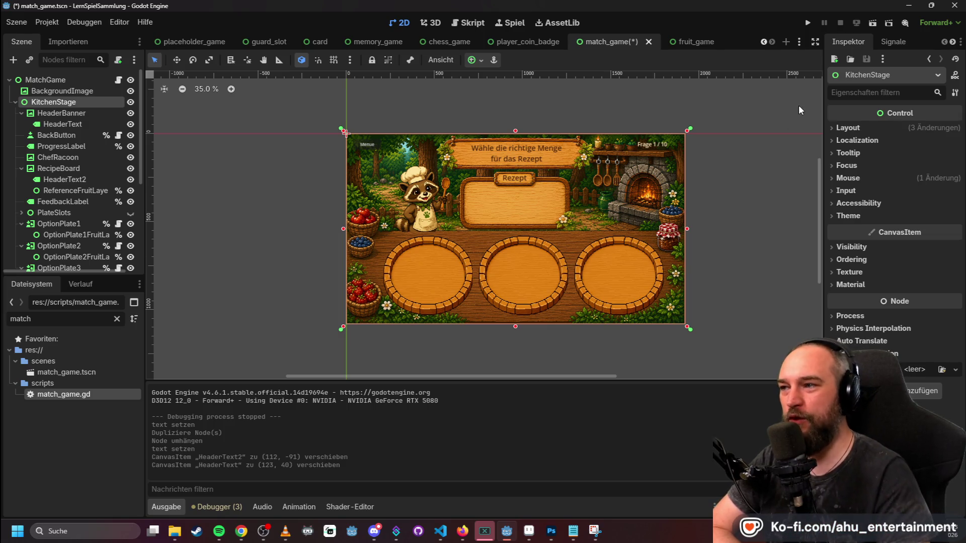
- Run the project, open 'Finde das gleiche', and pick the matching bowl for all 10 recipes
click(809, 23)
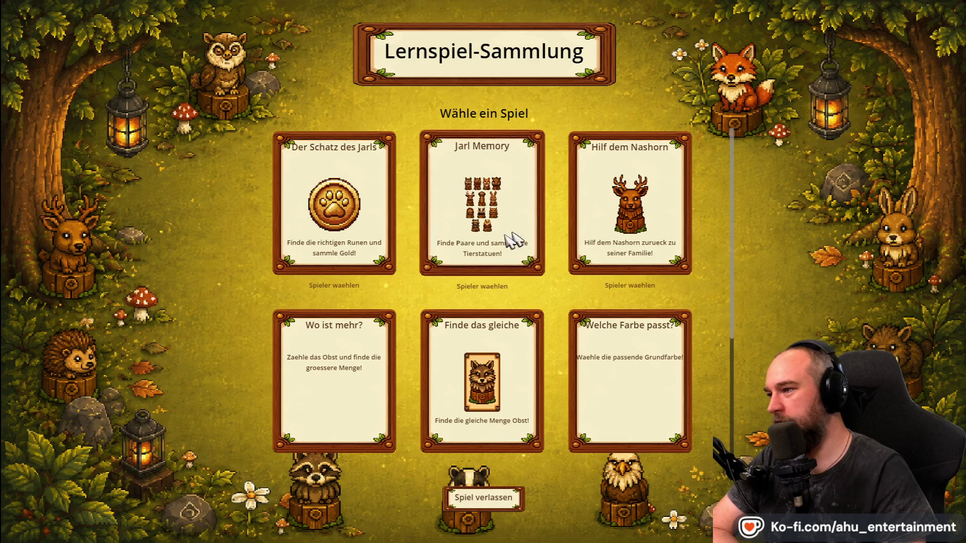
click(482, 392)
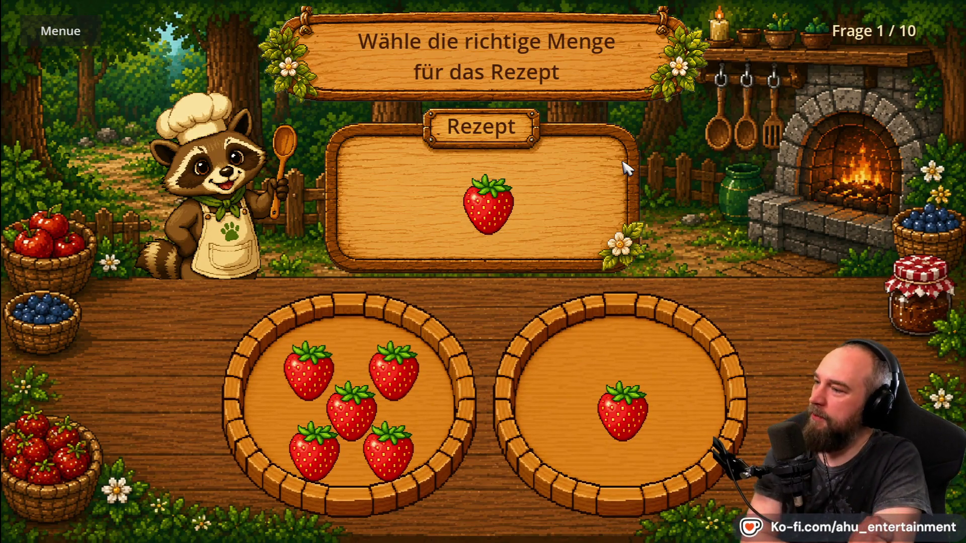
click(658, 373)
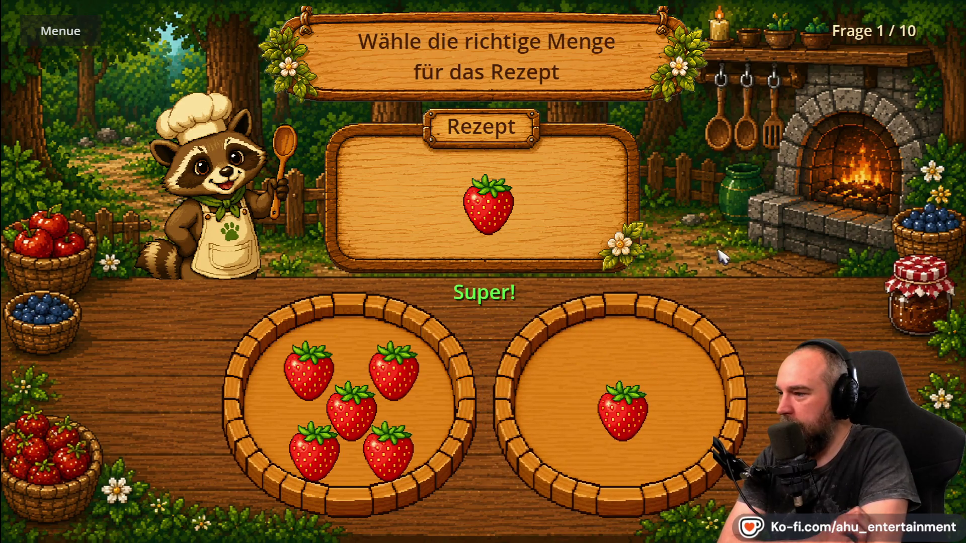
click(579, 332)
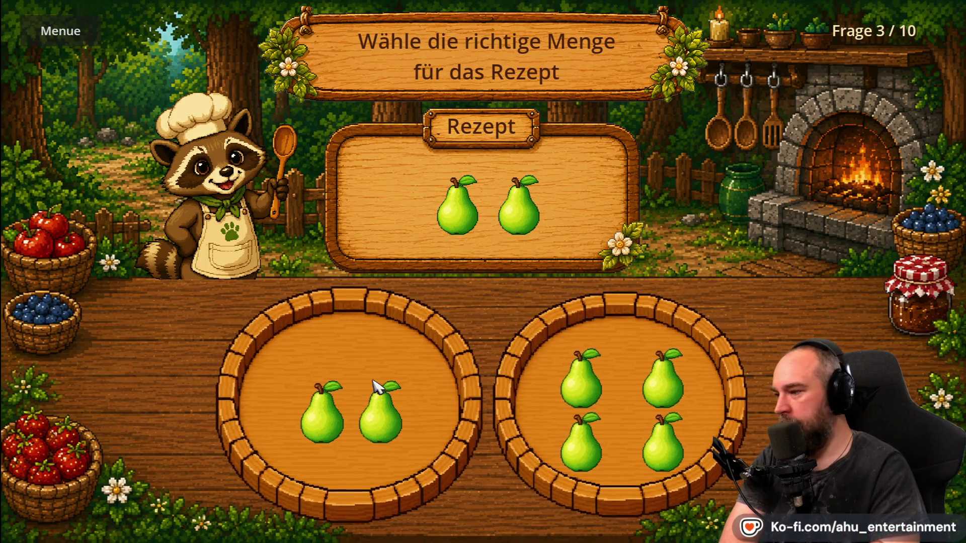
click(382, 413)
click(658, 322)
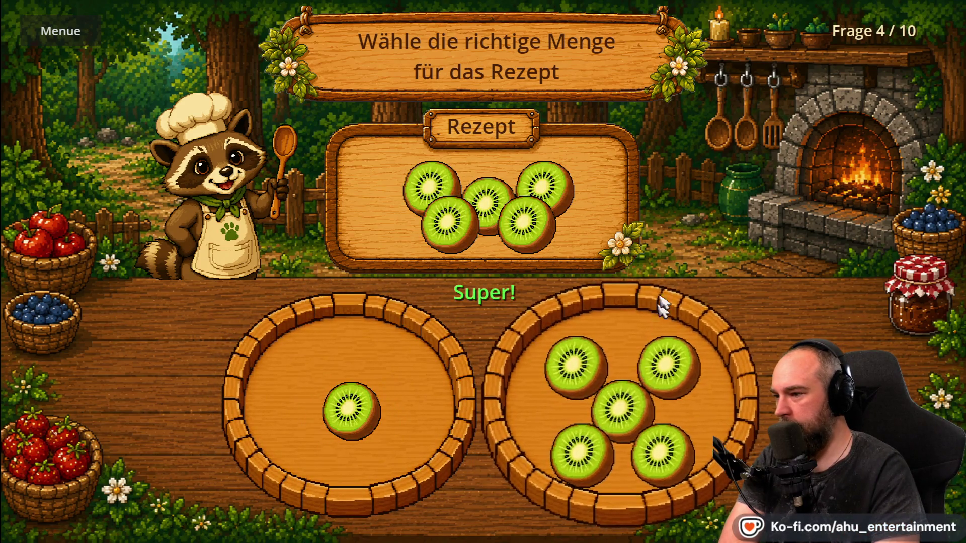
click(604, 372)
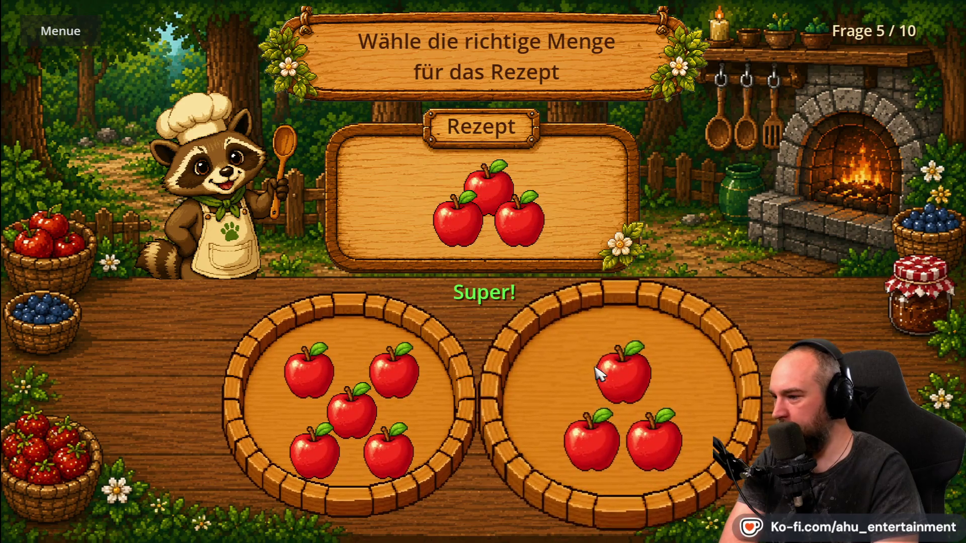
click(593, 363)
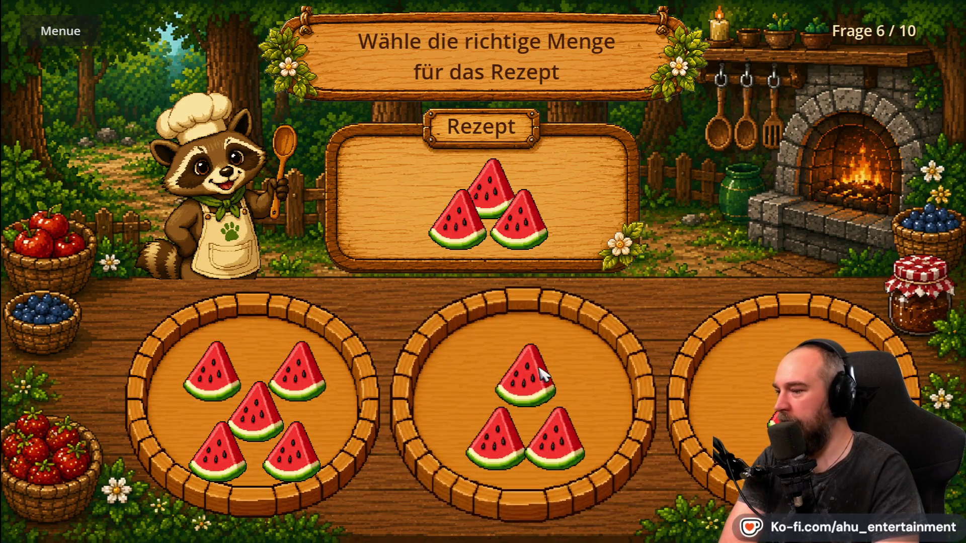
click(252, 361)
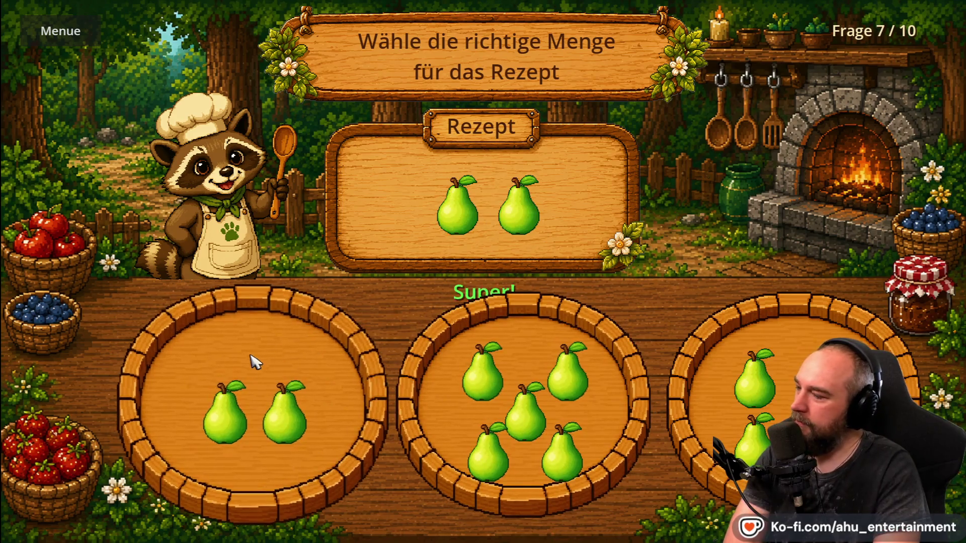
click(294, 291)
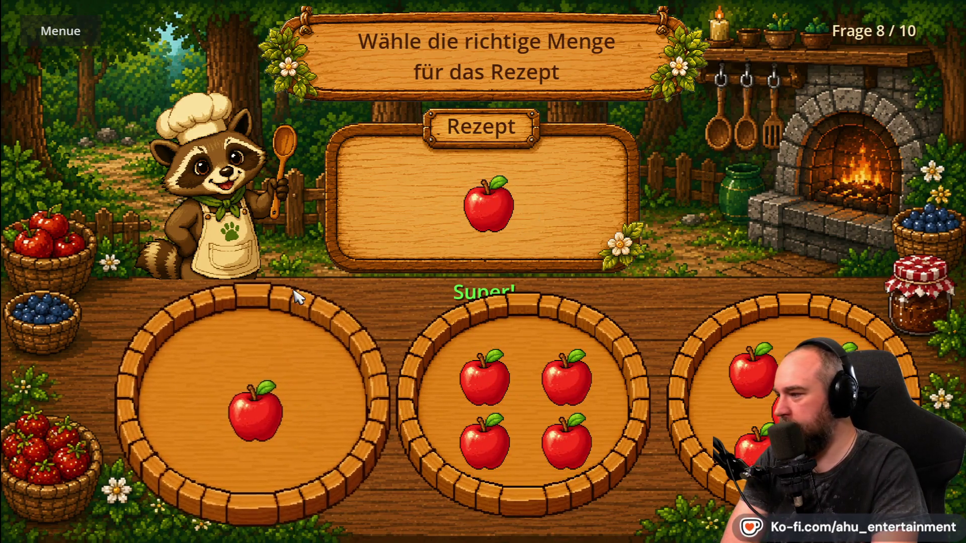
click(567, 387)
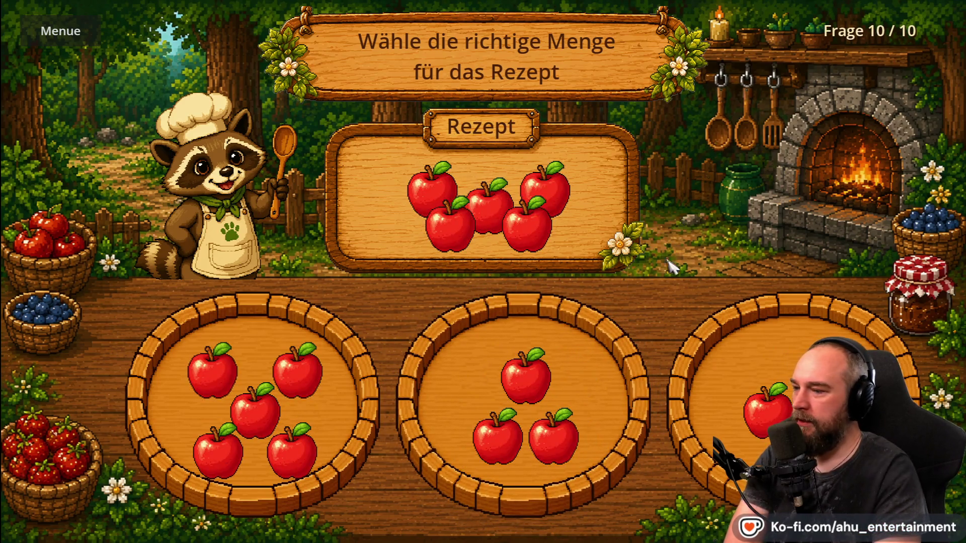
click(254, 403)
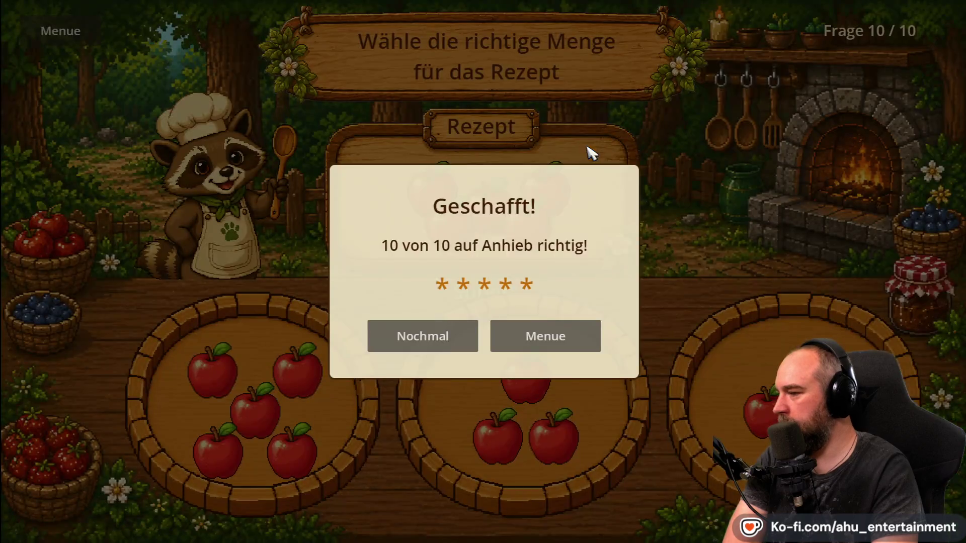
- Return to the game menu from the results and stop the game with F8
click(545, 336)
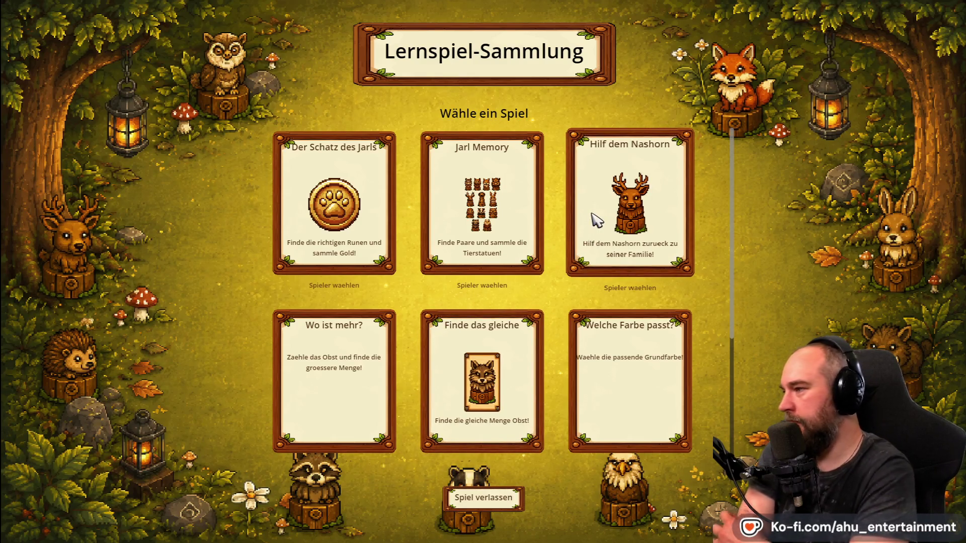
key(F8)
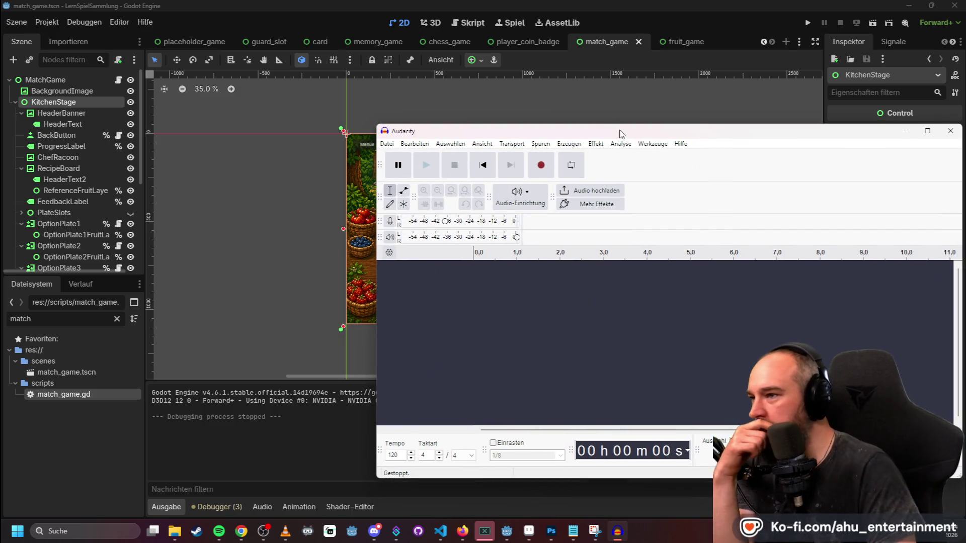
- Move the Audacity window and record a short voice clip on a new track
drag(620, 133, 550, 123)
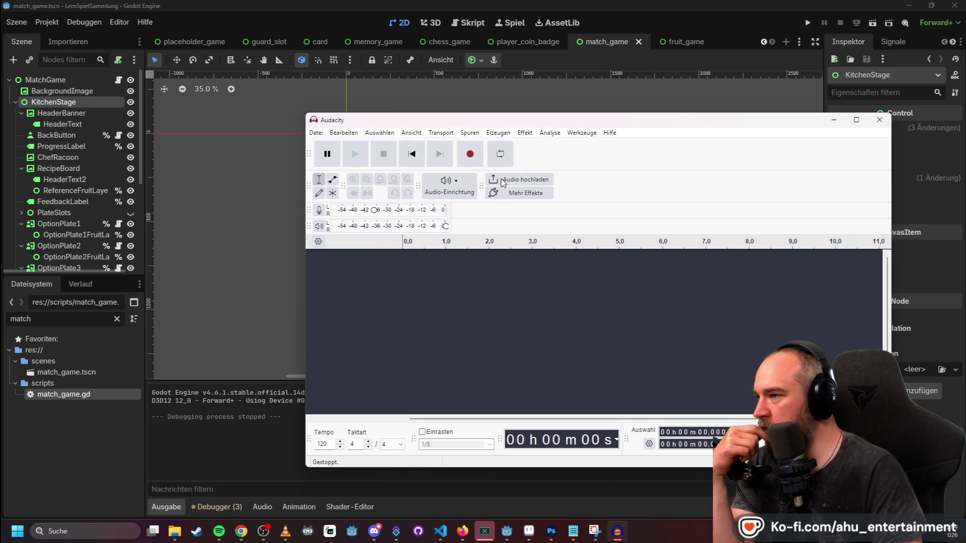
click(471, 156)
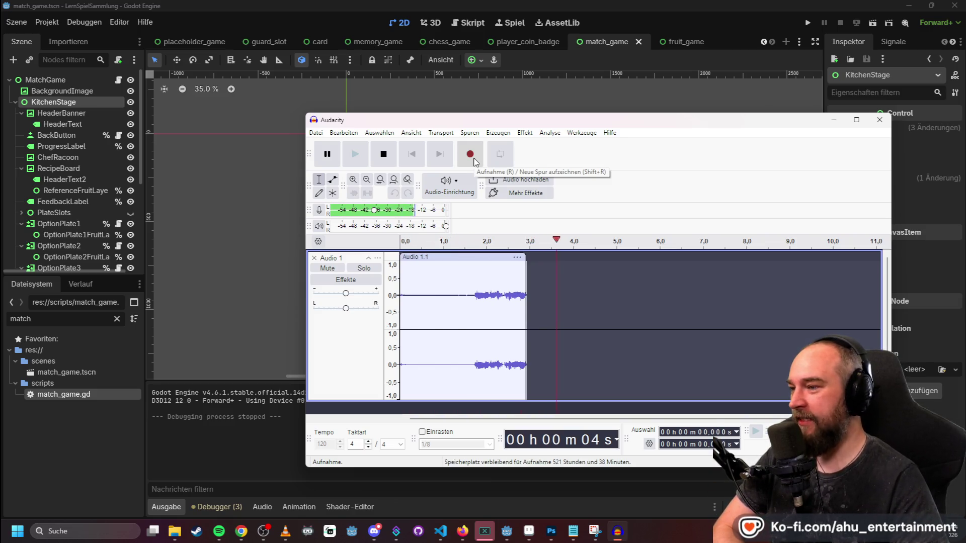
key(space)
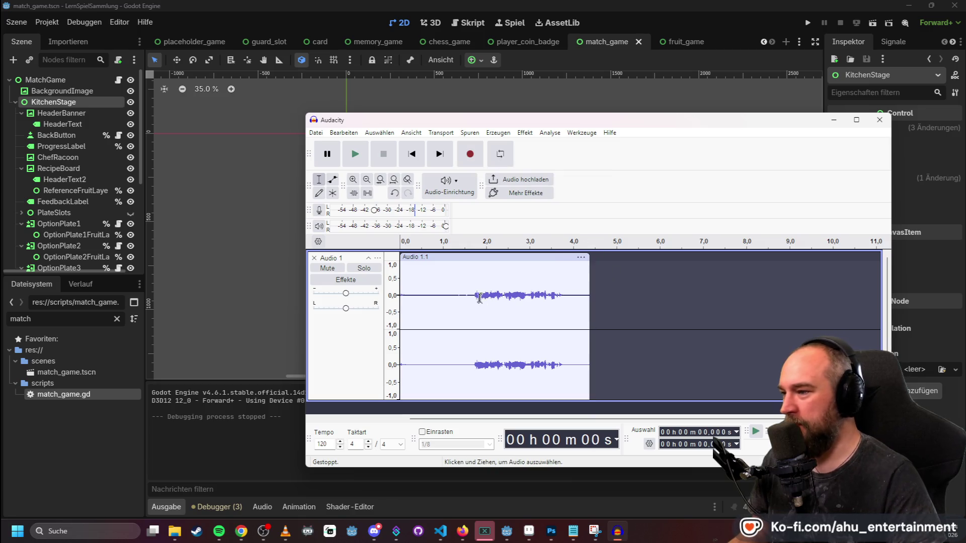
- Play back the recording and place the cursor just before the voice begins
click(476, 294)
key(space)
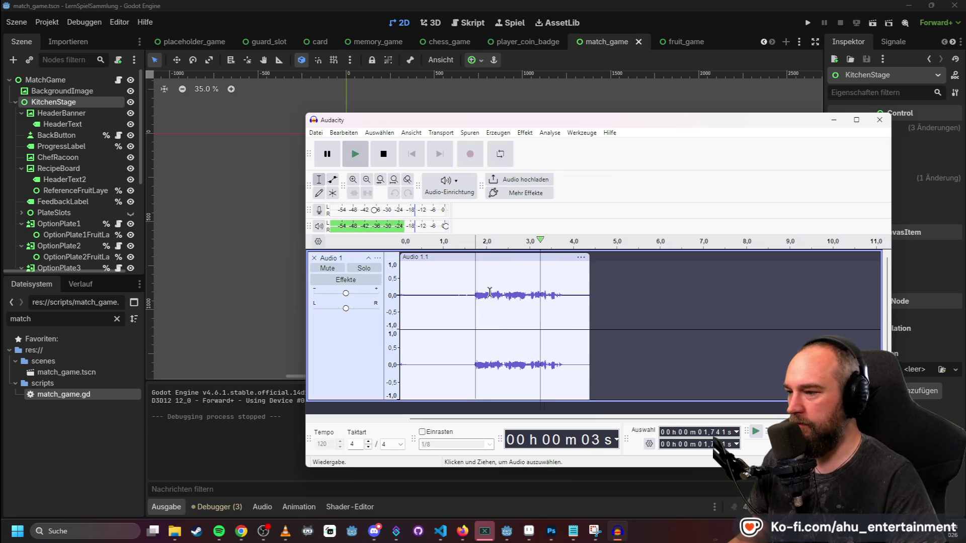
key(space)
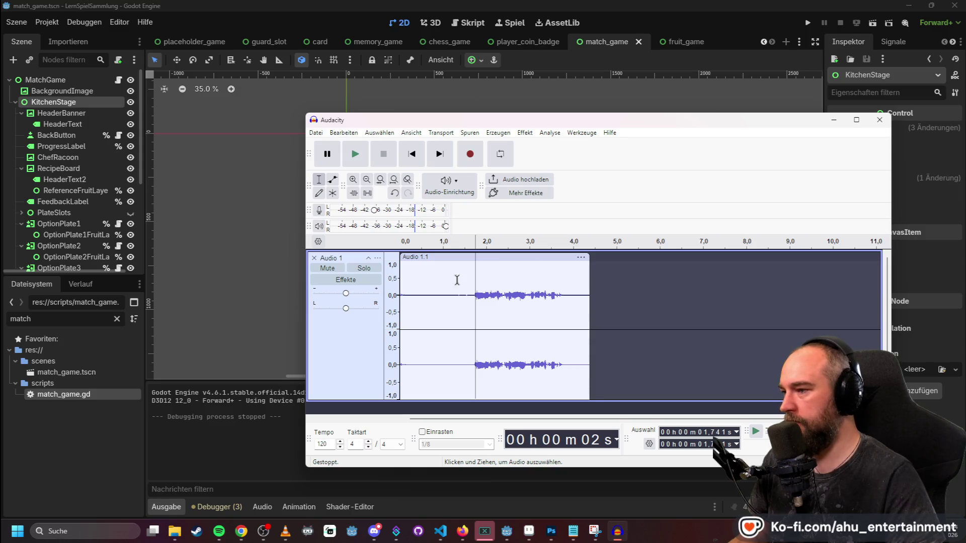
click(460, 280)
click(469, 277)
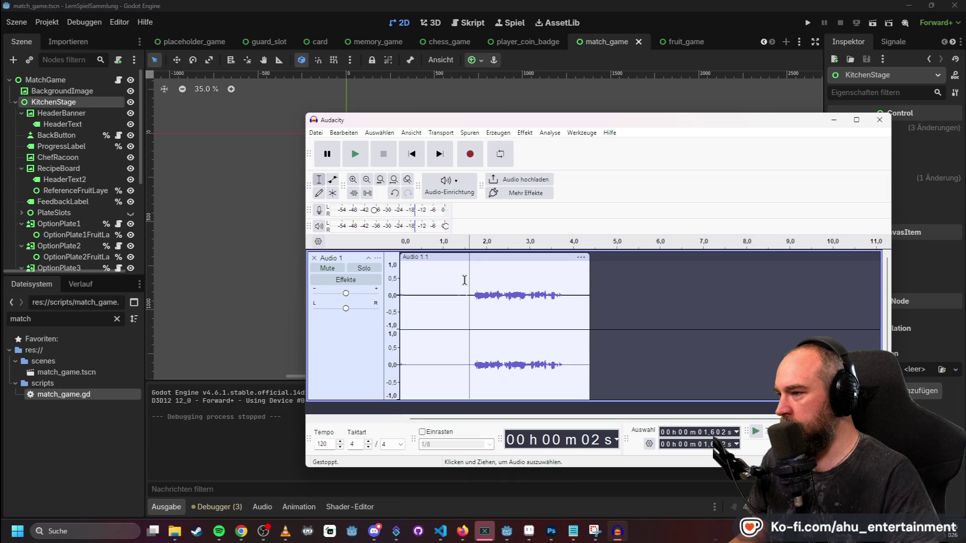
- Split the recorded clip just before the voice starts
right_click(471, 248)
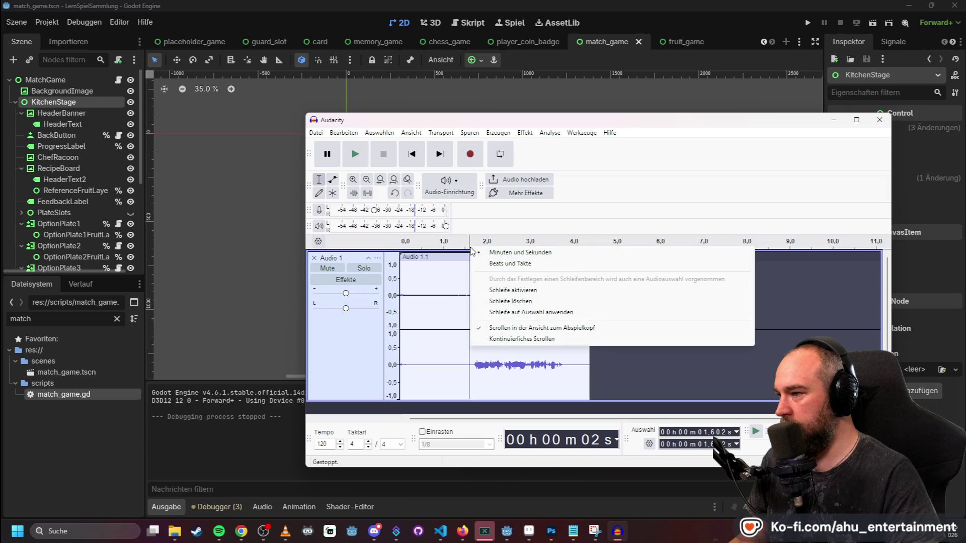
click(467, 267)
click(464, 276)
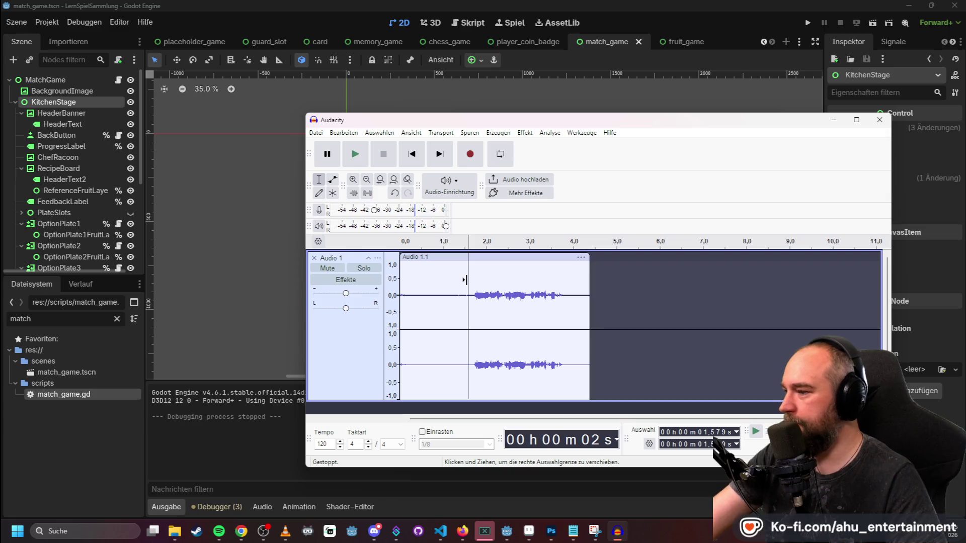
right_click(468, 277)
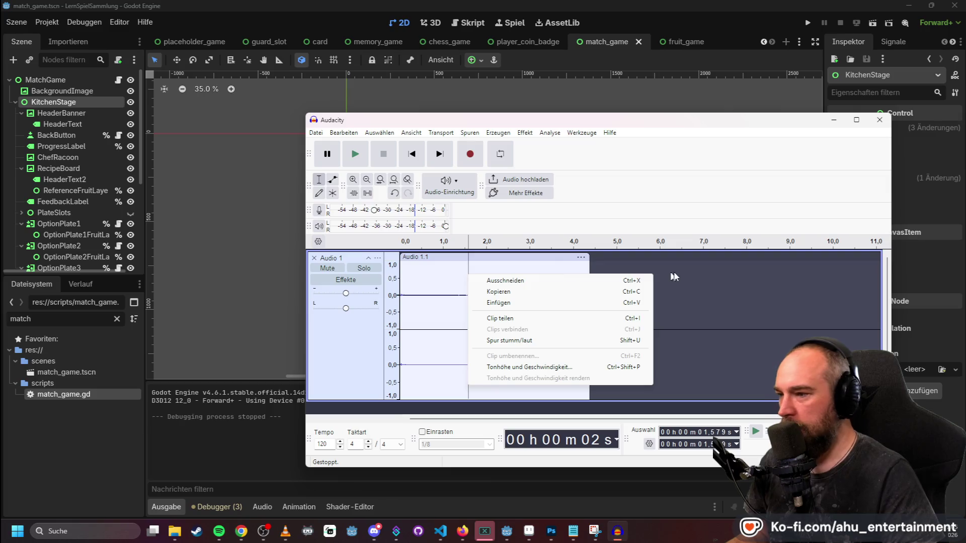
key(Escape)
click(470, 290)
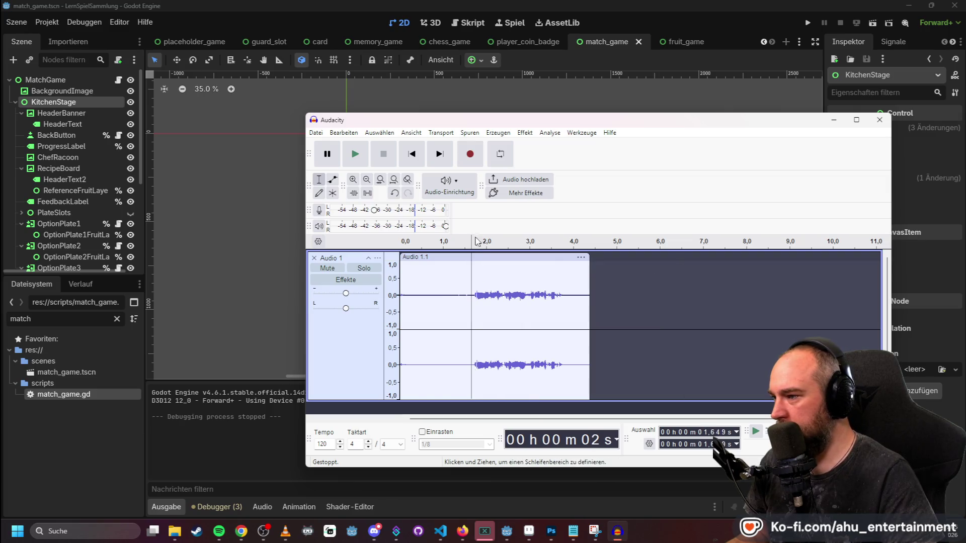
right_click(465, 278)
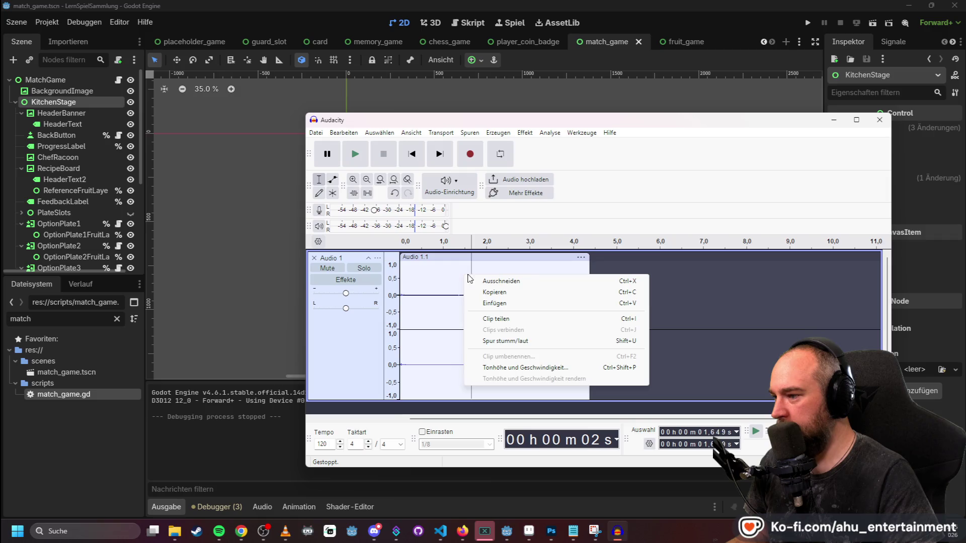
click(660, 283)
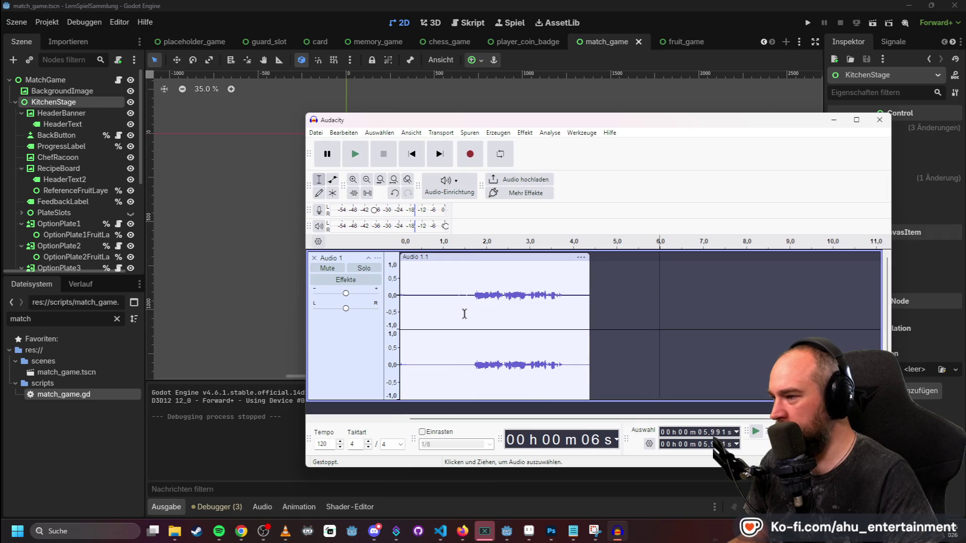
click(466, 300)
click(469, 296)
right_click(469, 297)
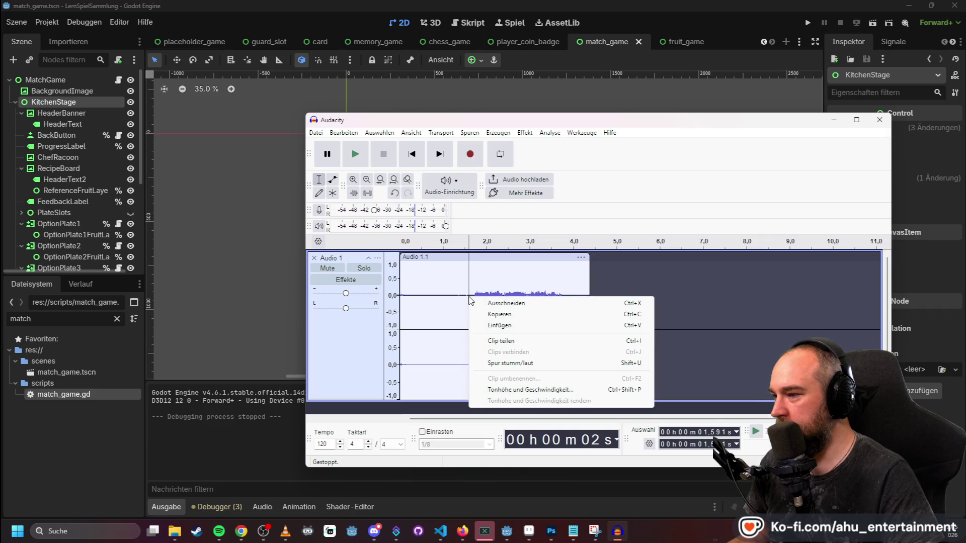
click(501, 340)
- Split the clip after the voice ends and delete the leading and trailing silent pieces
click(563, 297)
click(571, 297)
right_click(570, 297)
click(598, 341)
click(432, 272)
click(438, 257)
key(Delete)
click(579, 257)
key(Delete)
- Shift the speech clip to the start of the track and select it
drag(516, 258, 445, 259)
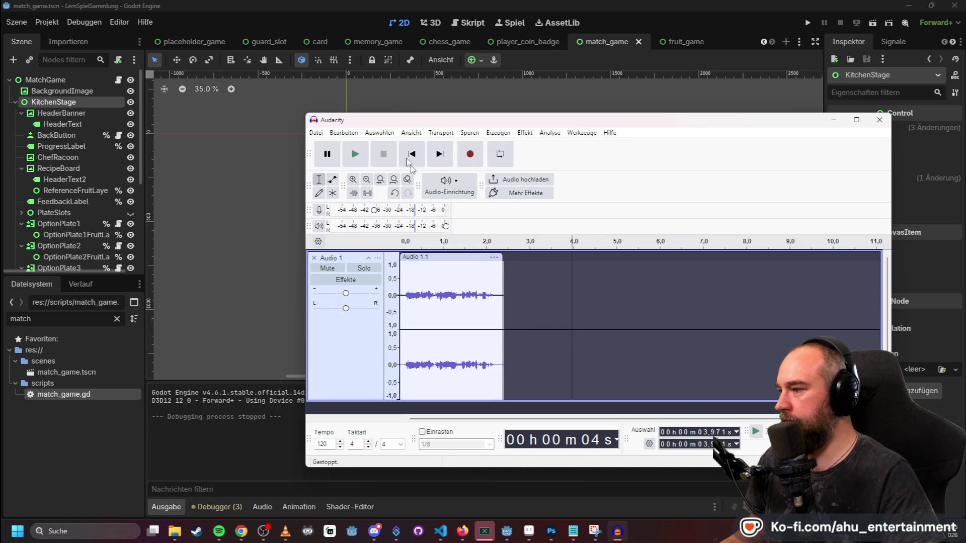
click(538, 295)
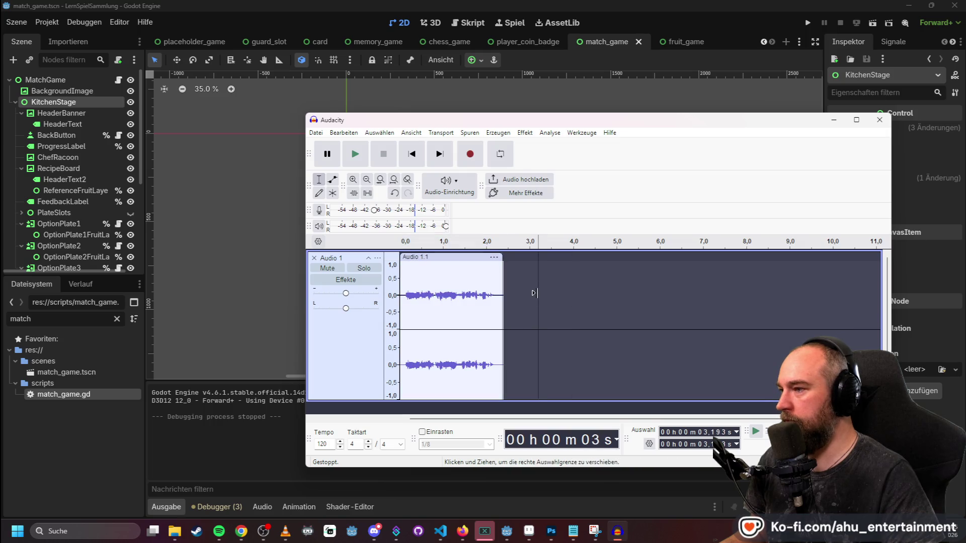
click(454, 258)
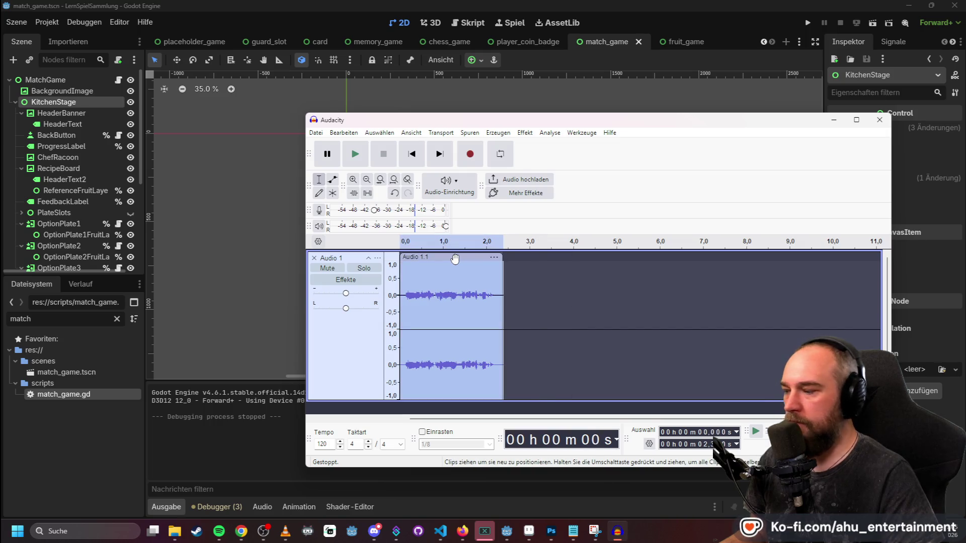
- Open Audio exportieren and browse to the project's sounds\Voice folder
click(316, 133)
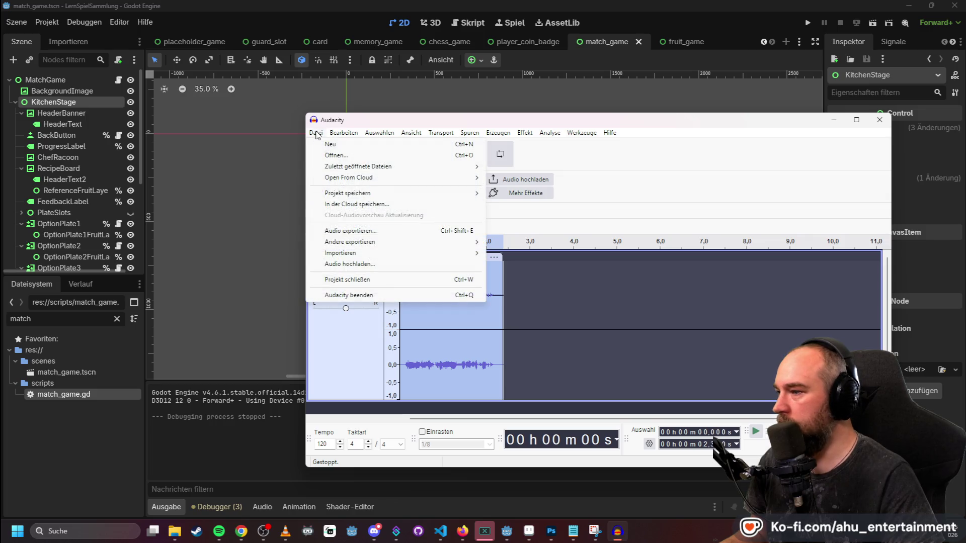
click(421, 231)
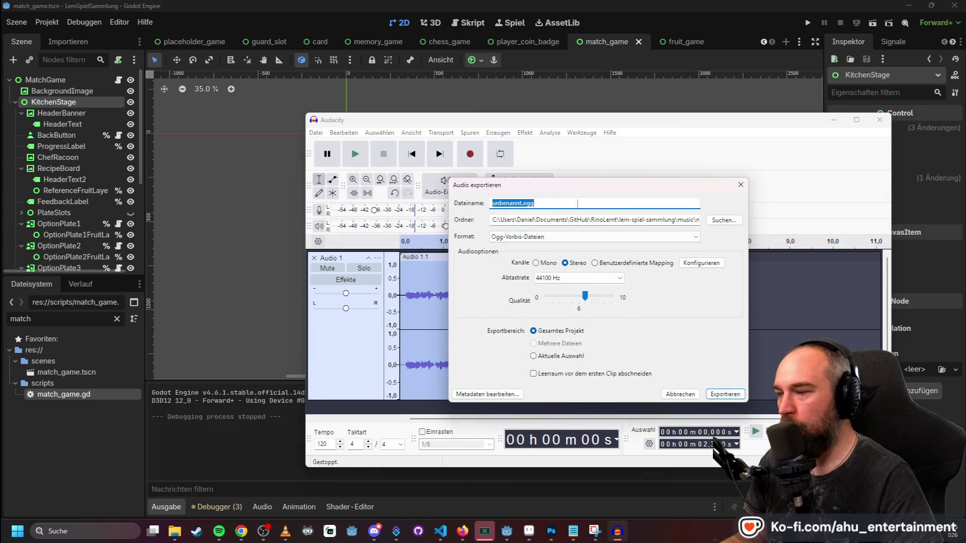
click(724, 220)
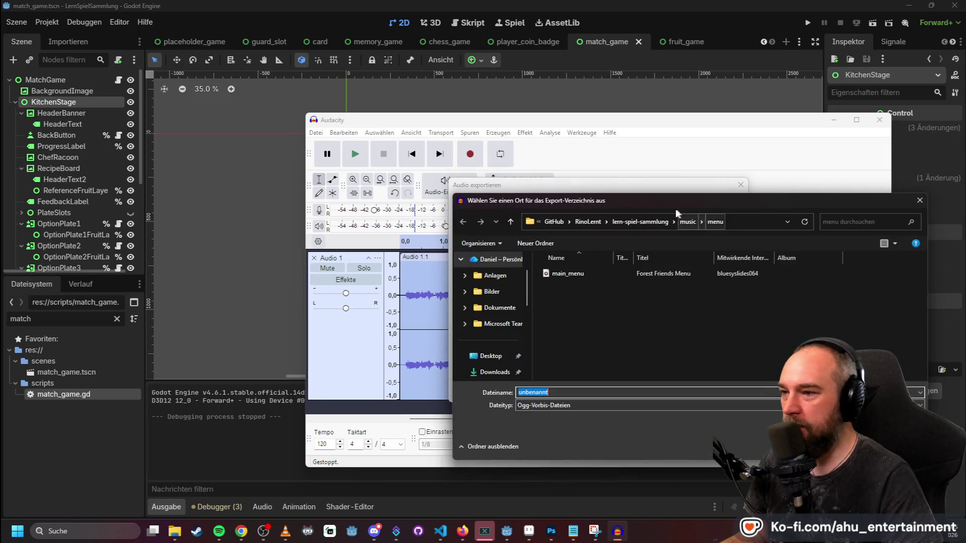
click(653, 221)
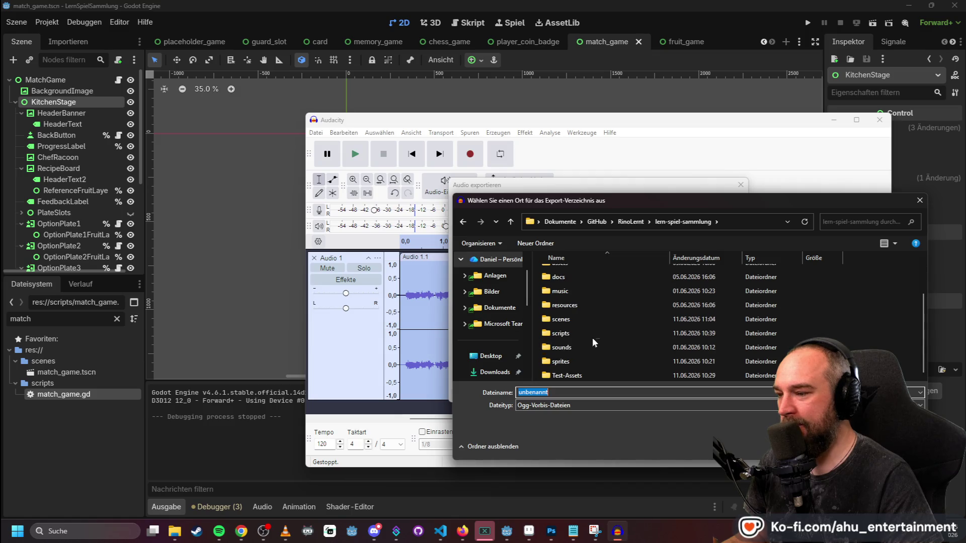
double_click(578, 360)
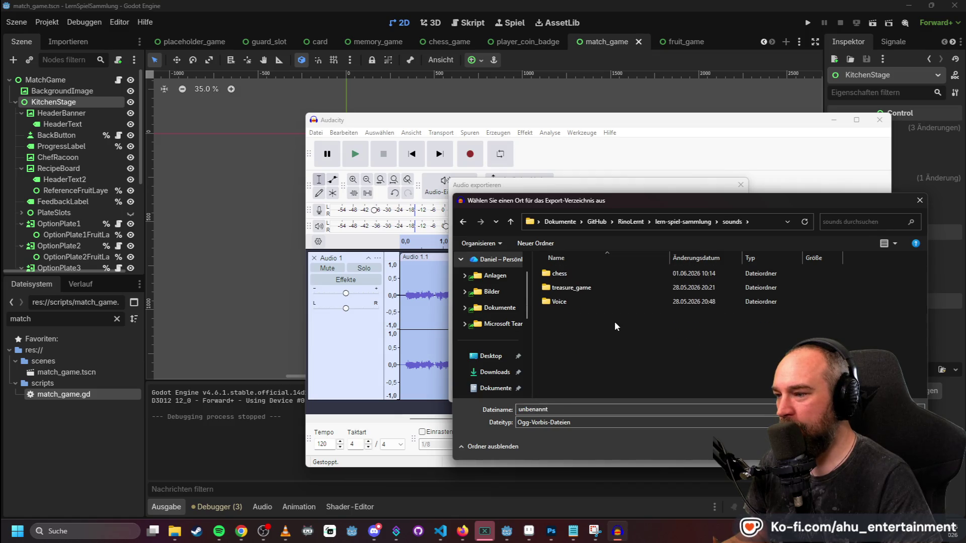
key(alt+Left)
double_click(557, 390)
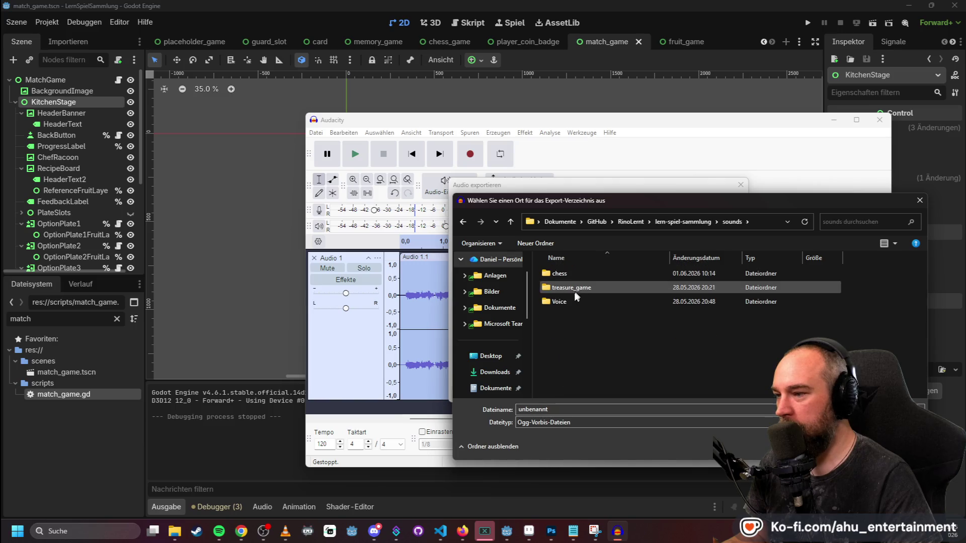
double_click(567, 307)
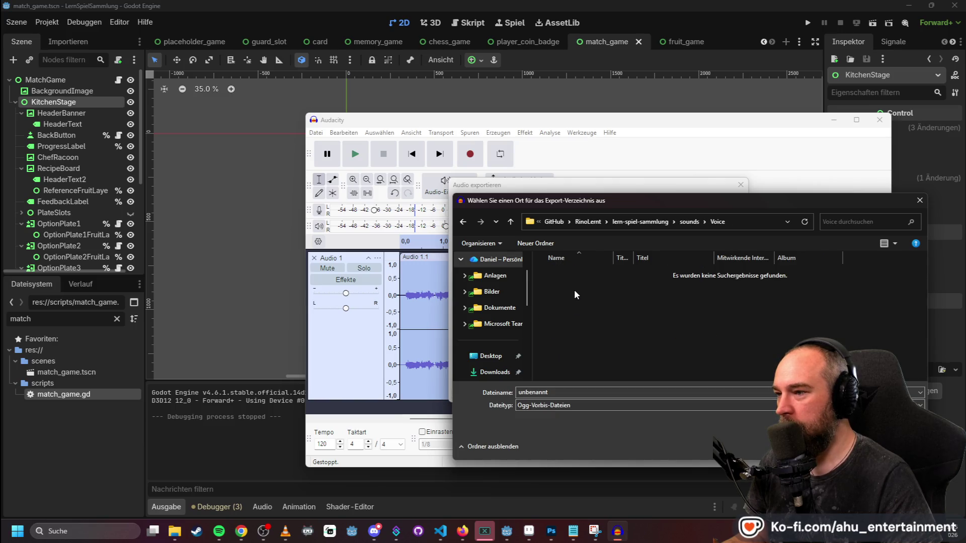
- Create a new match-game folder inside sounds\Voice
right_click(572, 291)
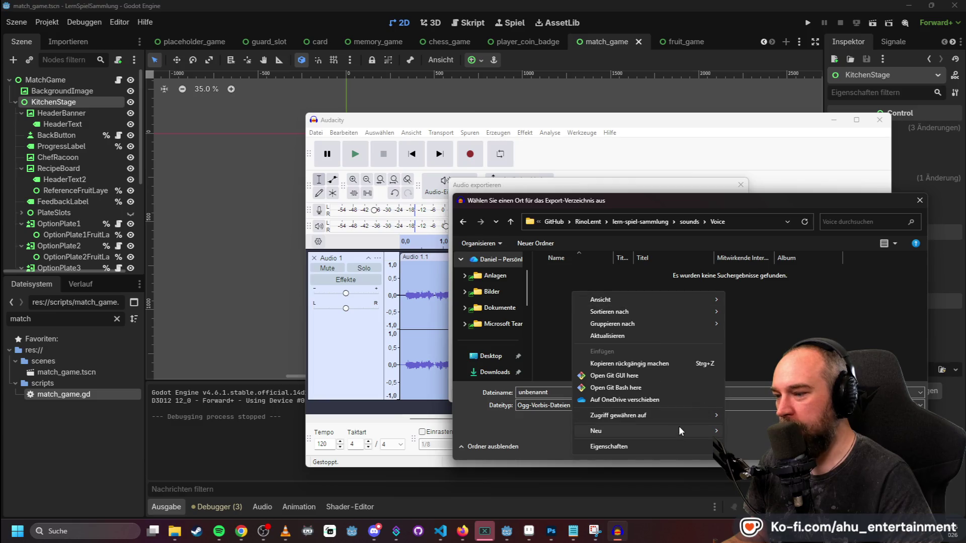
mouse_move(678, 426)
click(755, 305)
text(m)
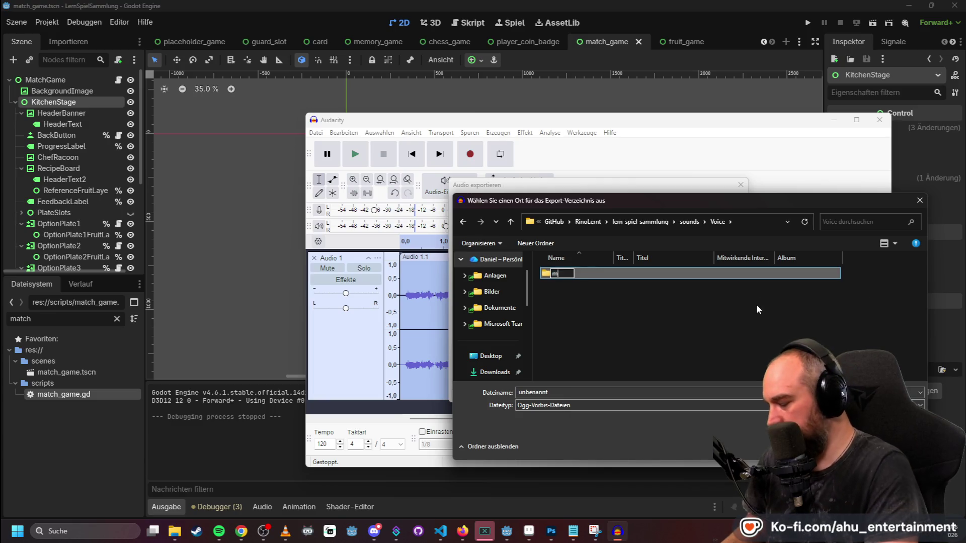
text(atch-game)
key(Return)
key(Return)
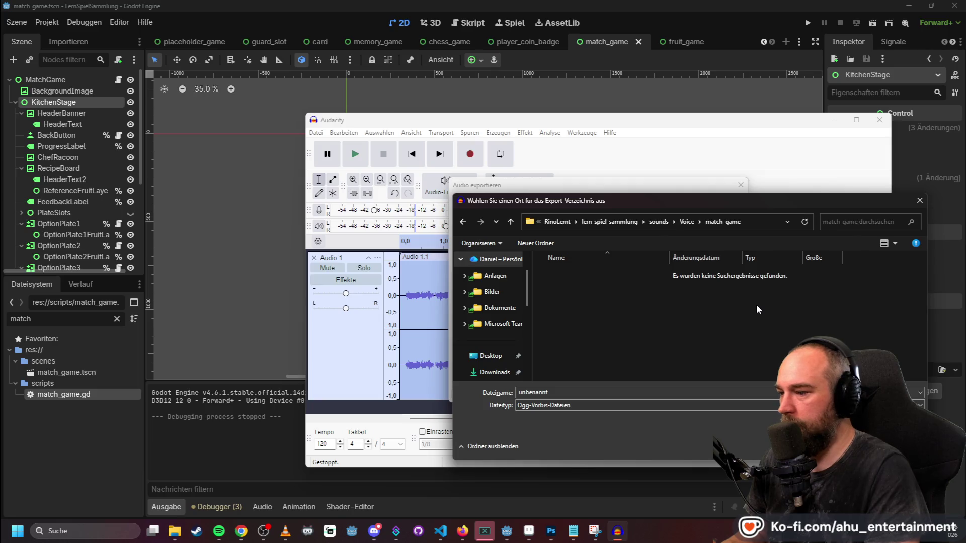
- Export the clip as tutorial.ogg, then delete it and start recording a new take
double_click(553, 392)
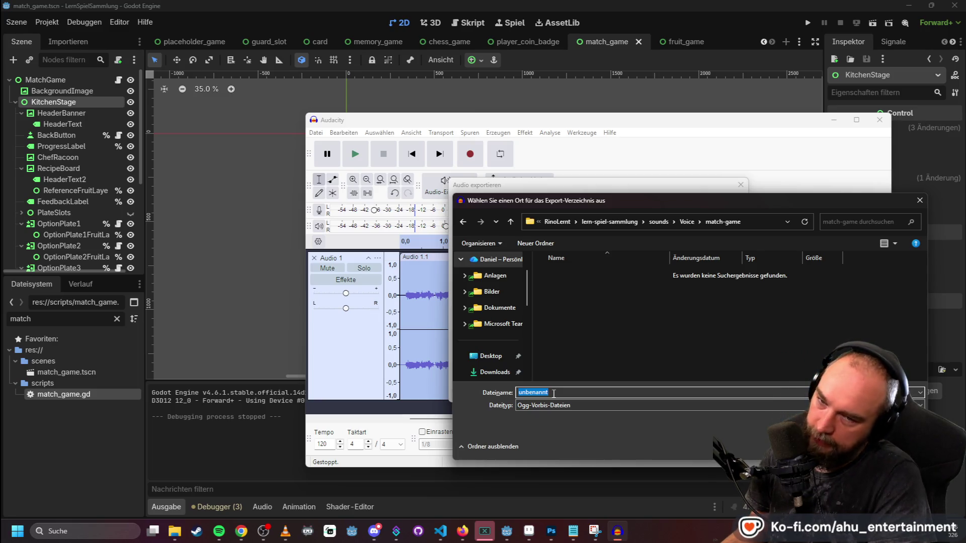
text(tutorial)
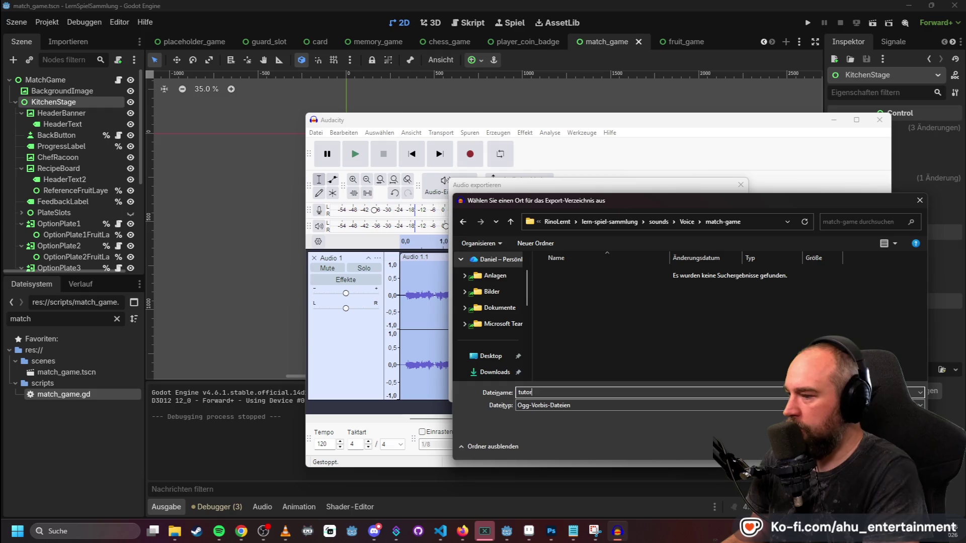
key(Return)
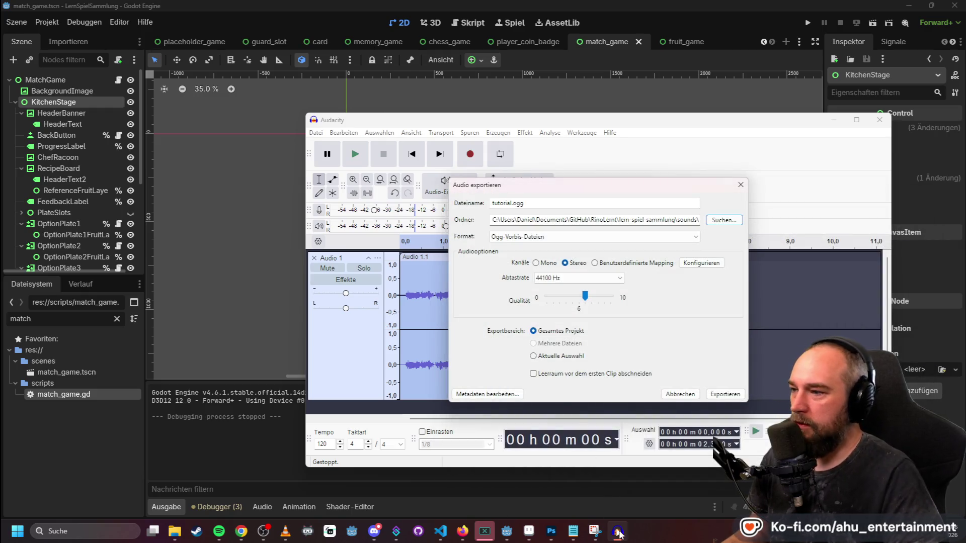
click(730, 396)
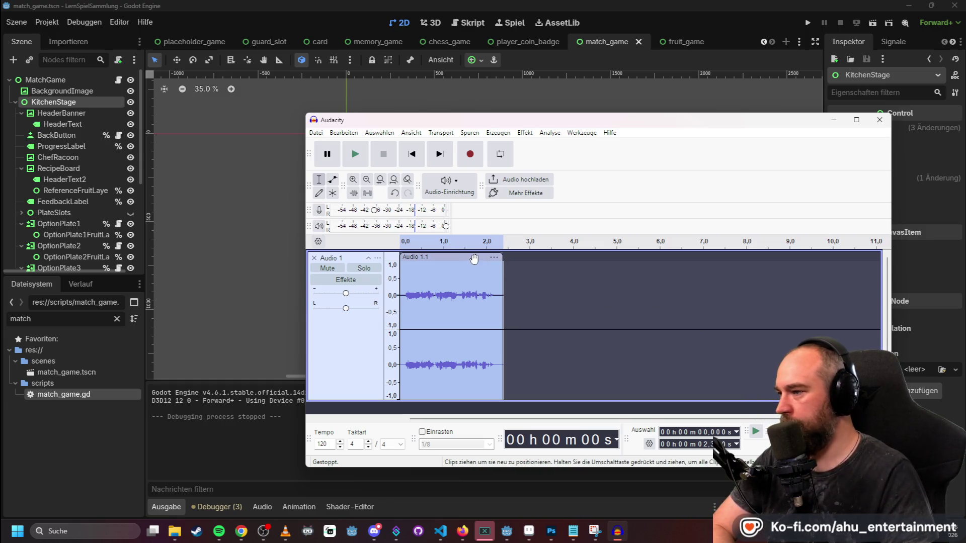
key(Delete)
click(474, 161)
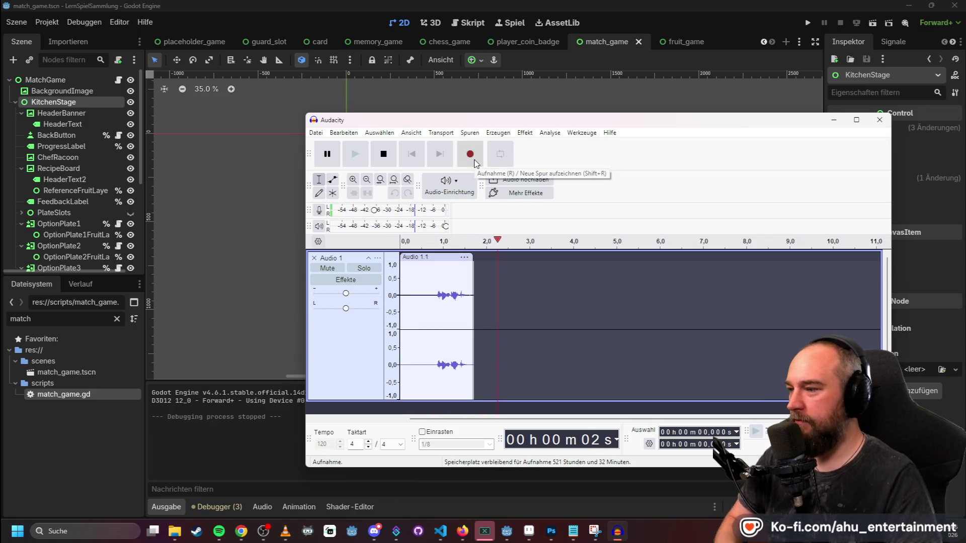
- Stop the recording and play back the new take to find the speech
key(space)
click(494, 258)
key(space)
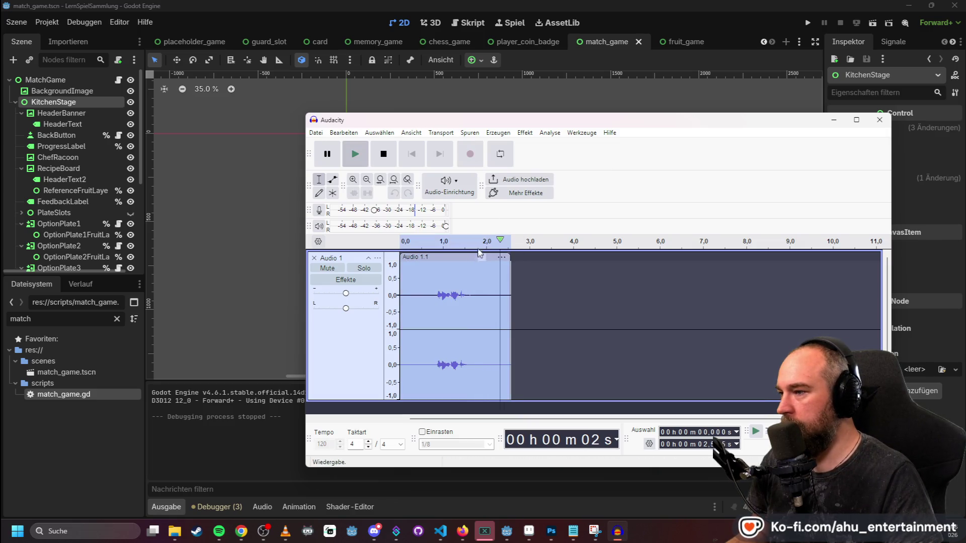
click(475, 242)
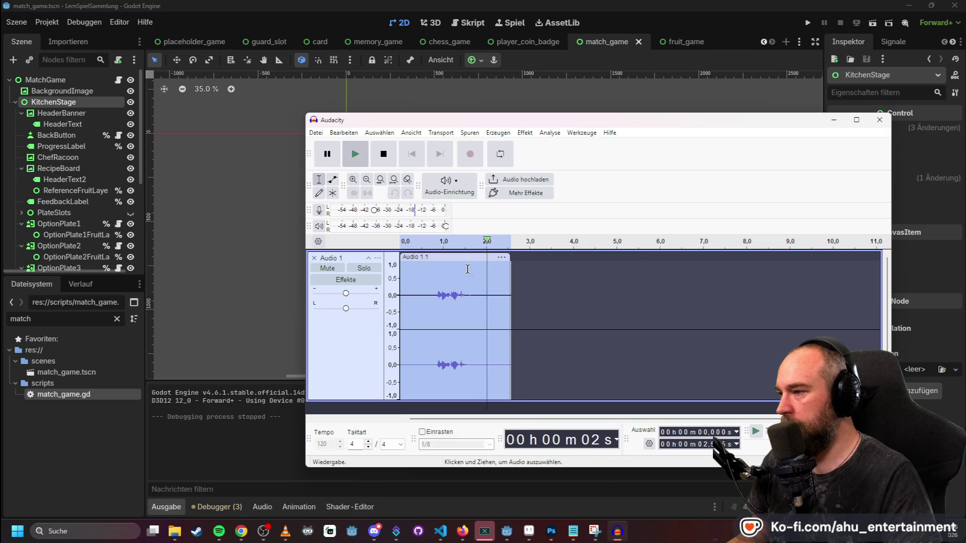
click(471, 268)
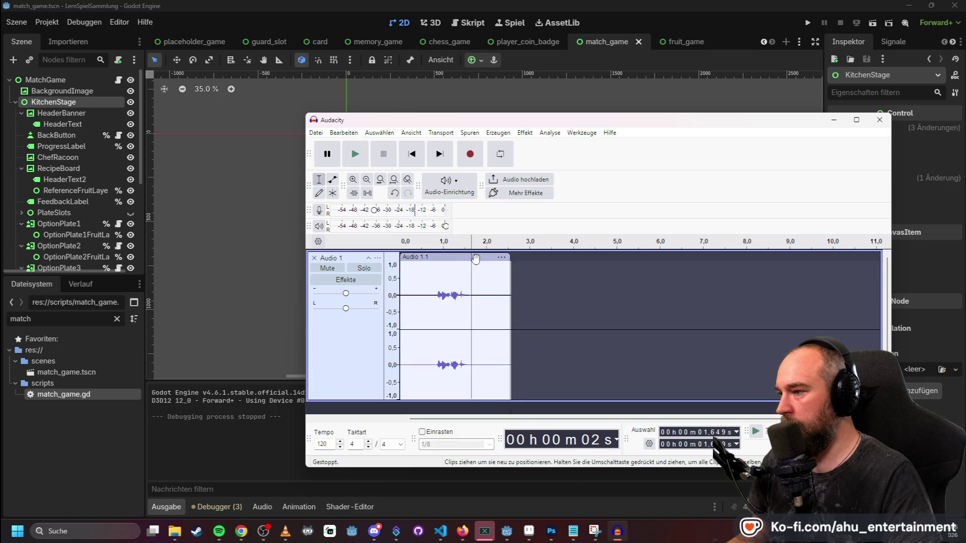
right_click(476, 258)
click(546, 276)
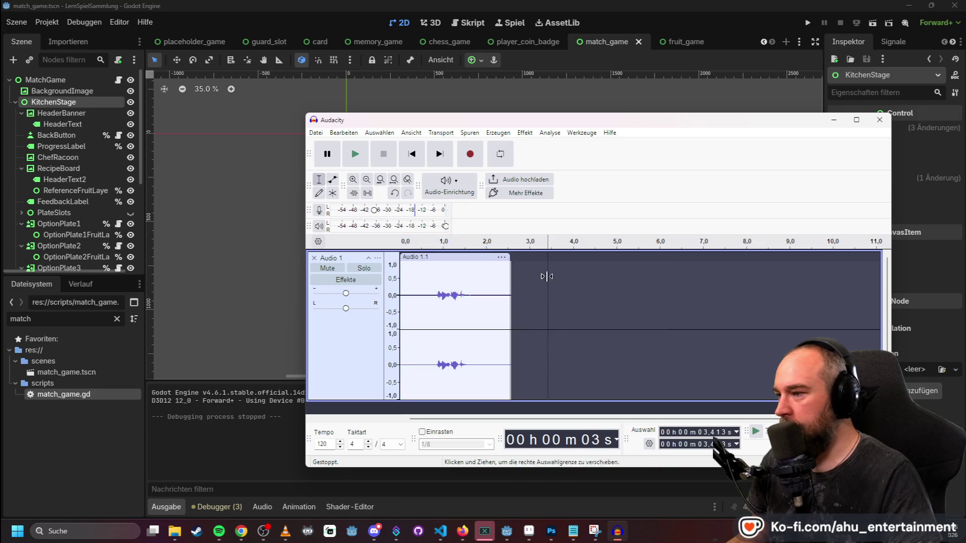
- Split the take at 1.846 s and at 0.615 s around the speech
click(479, 267)
right_click(480, 259)
click(521, 306)
click(427, 264)
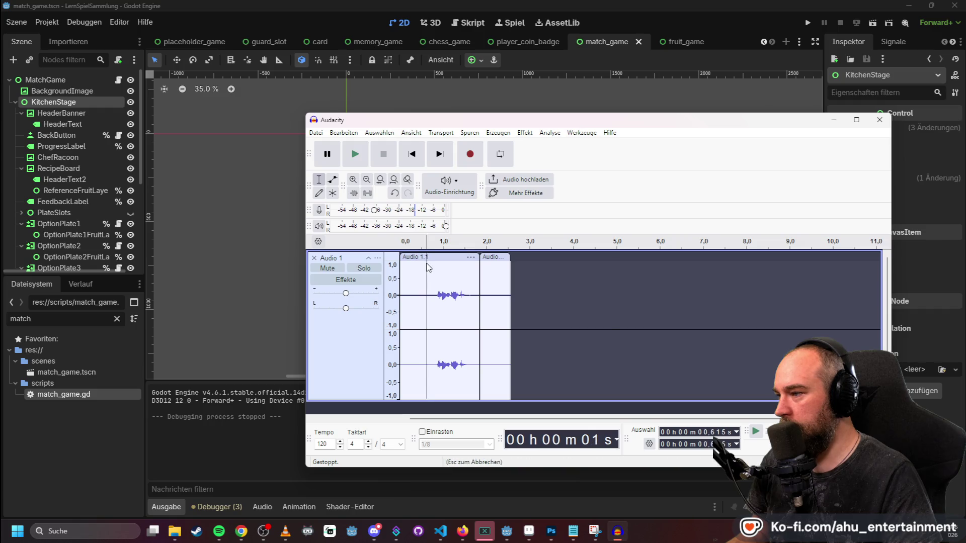
right_click(427, 263)
click(460, 307)
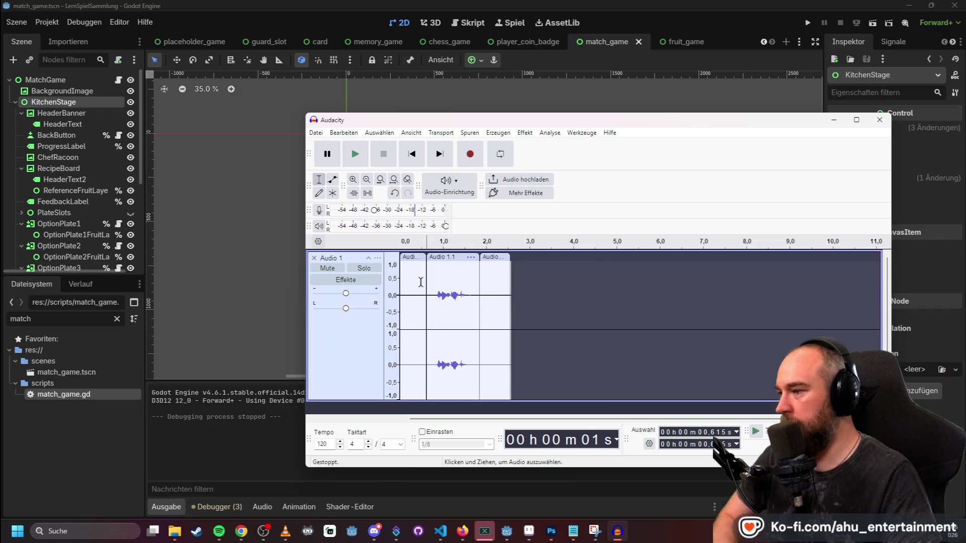
- Delete both silent pieces, move the speech clip to 0.0, and play it back
click(413, 258)
key(Delete)
click(493, 257)
key(Delete)
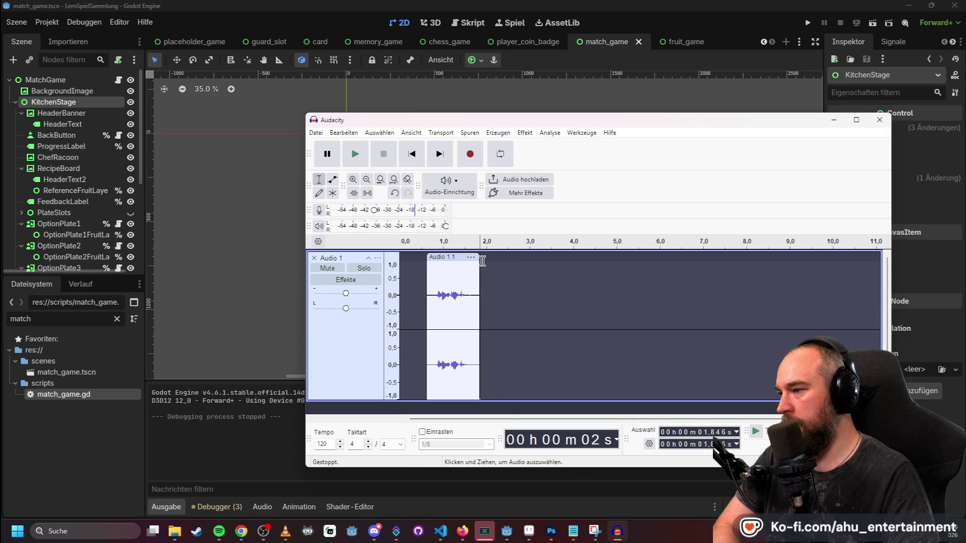
drag(449, 259, 415, 257)
click(407, 245)
click(409, 245)
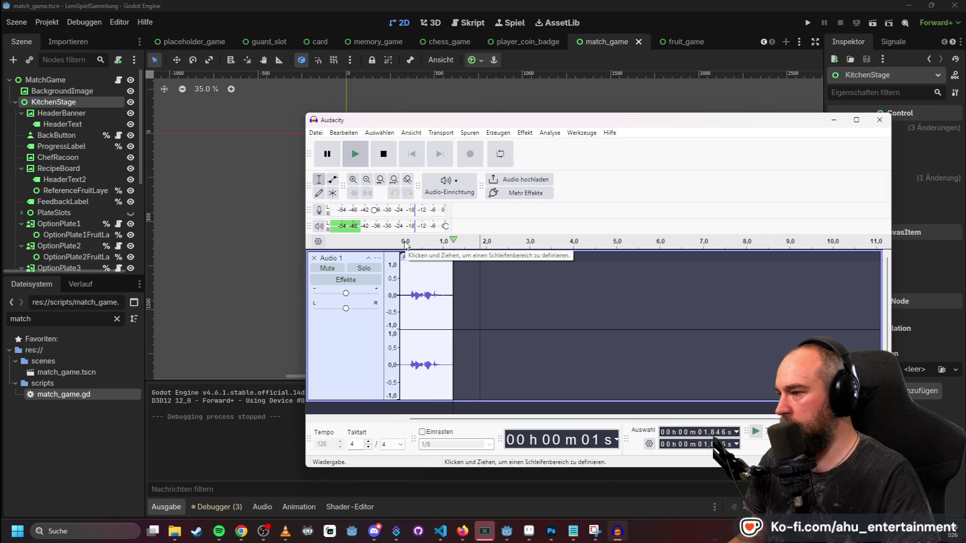
click(322, 134)
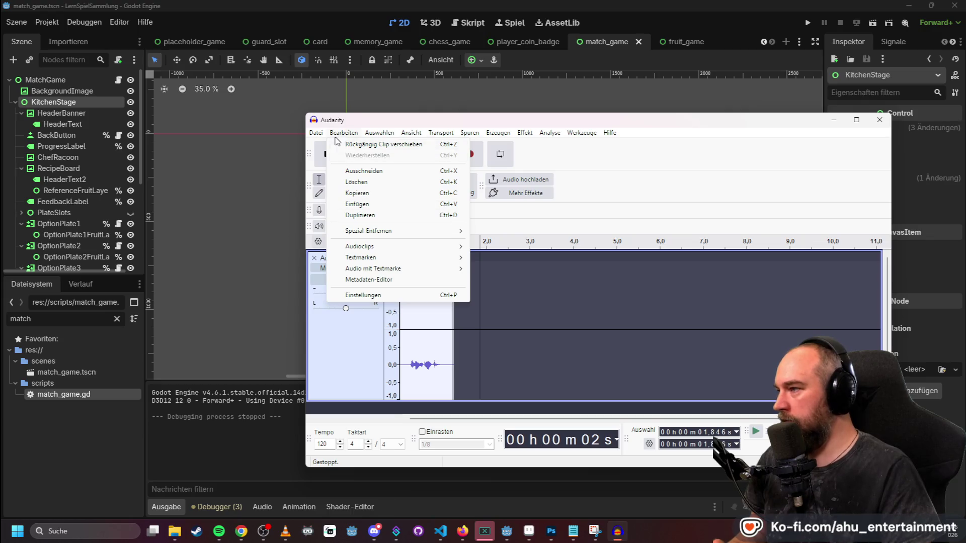
- In the export dialog, create and open a new general folder inside sounds\Voice
click(342, 231)
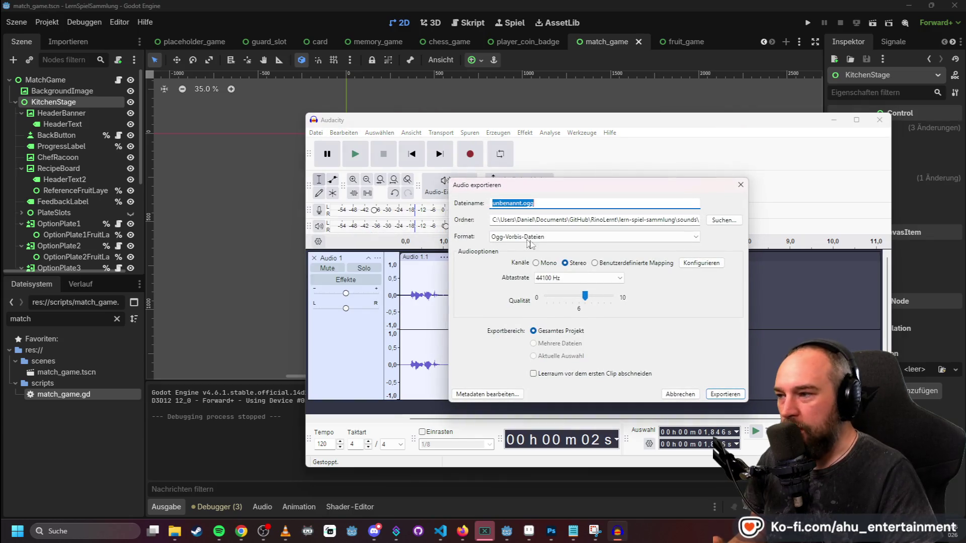
click(724, 220)
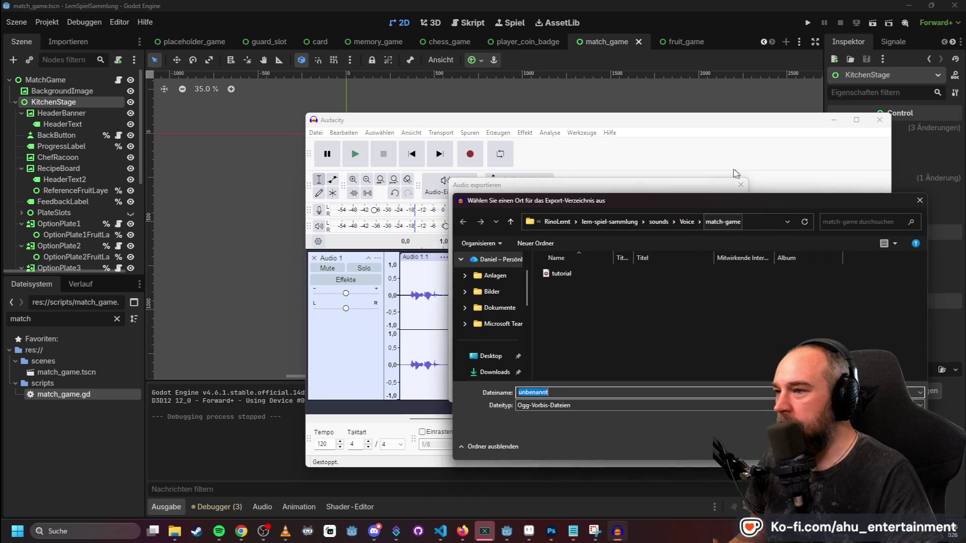
click(687, 221)
right_click(610, 306)
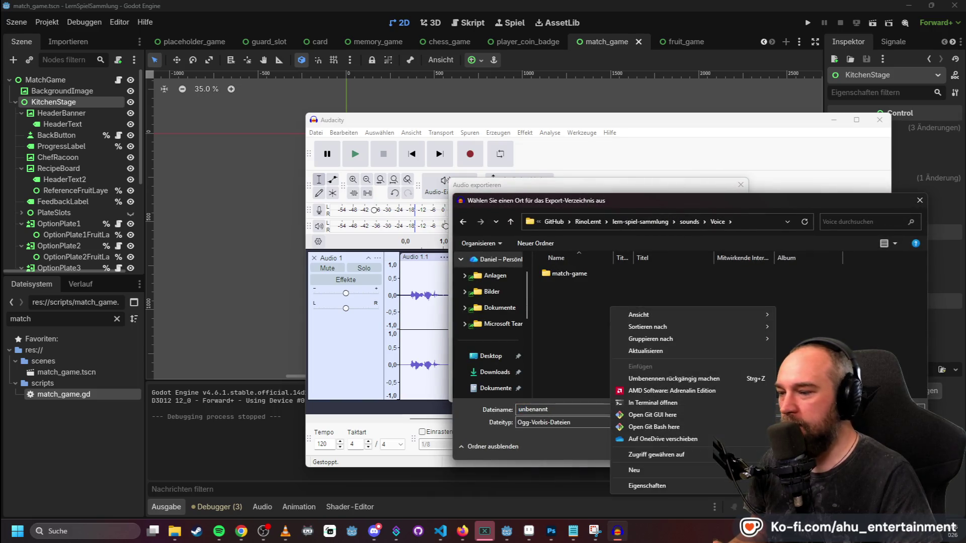
right_click(567, 309)
right_click(566, 309)
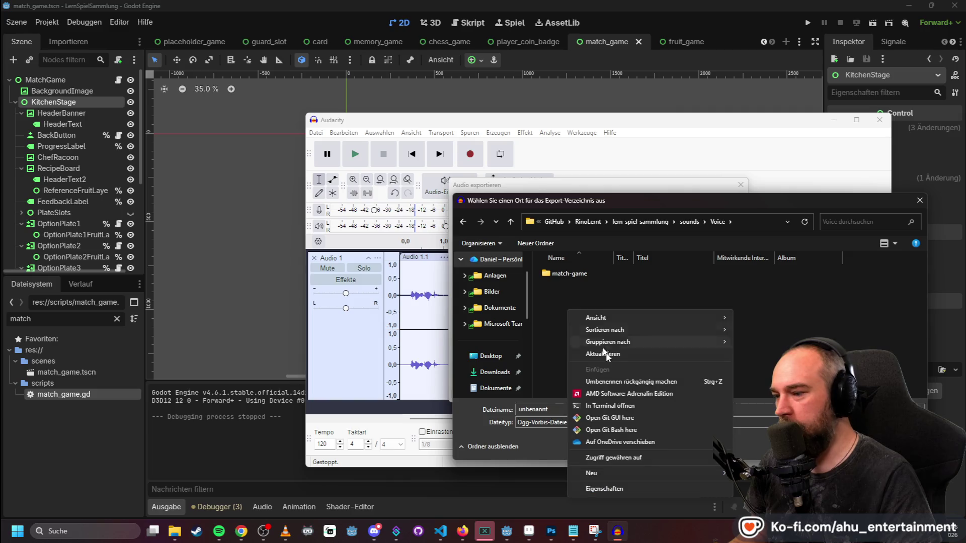
mouse_move(662, 469)
click(755, 347)
text(gem)
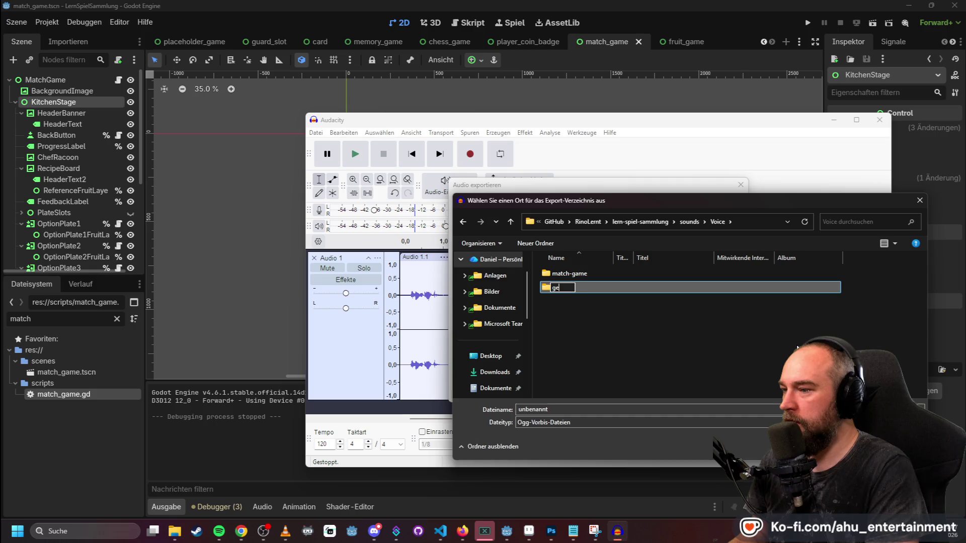
key(Return)
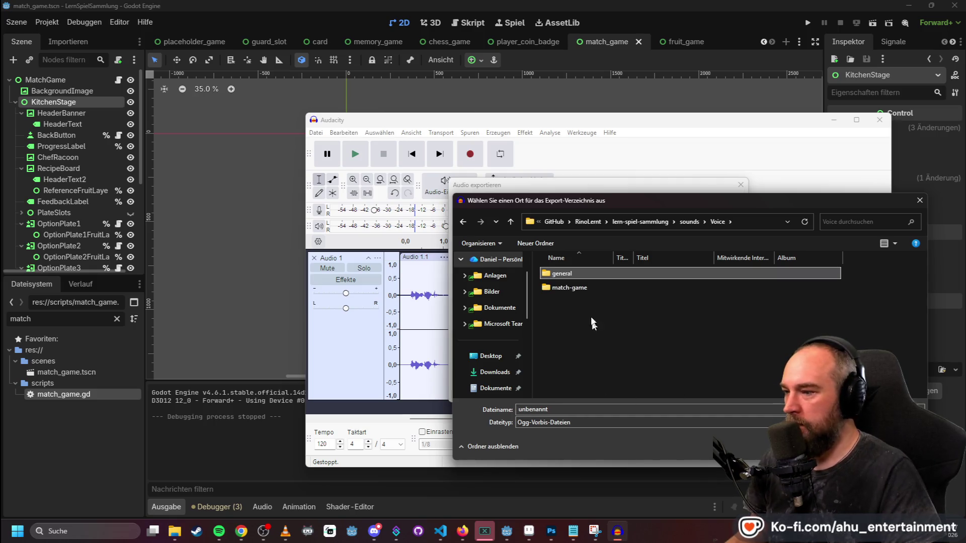
double_click(579, 273)
- Name the file richtig and export it as richtig.ogg
click(556, 392)
text(richtig)
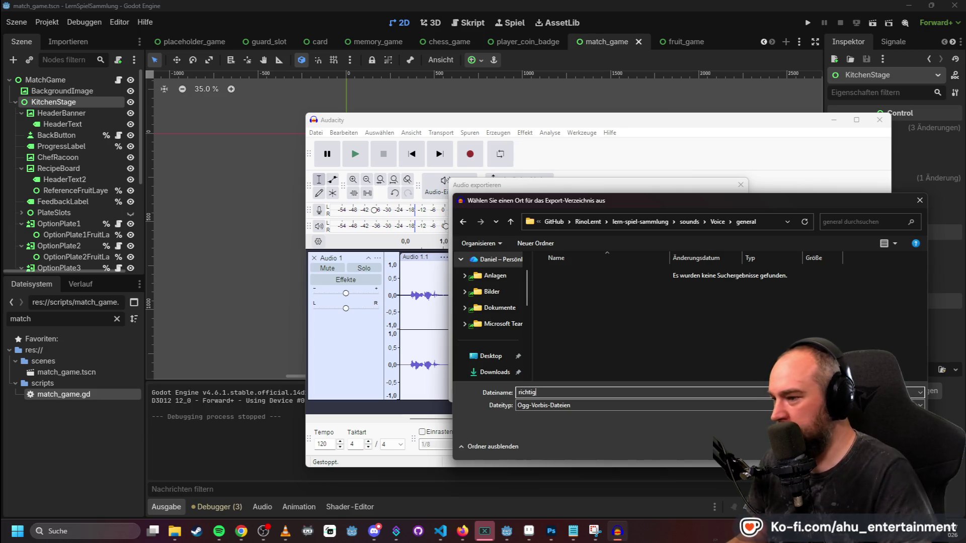
key(Return)
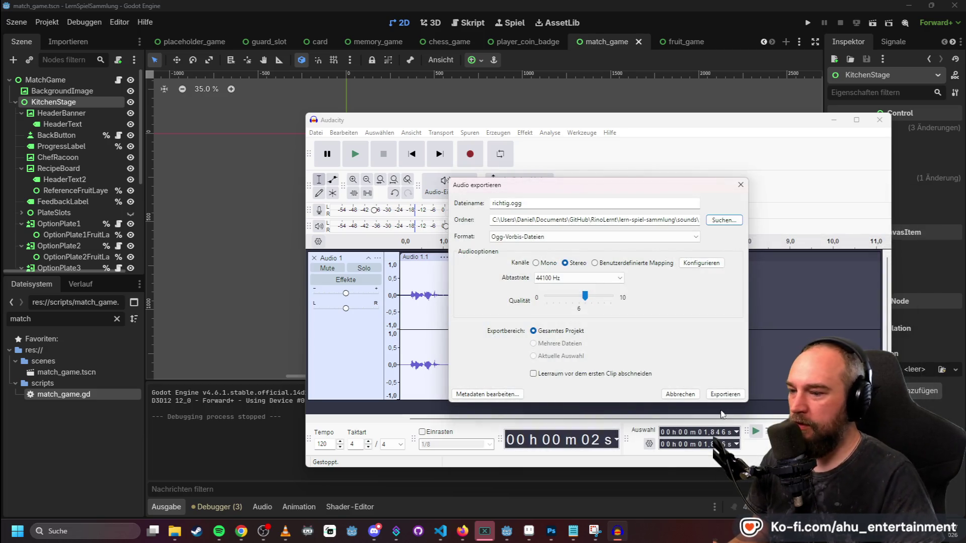
click(725, 394)
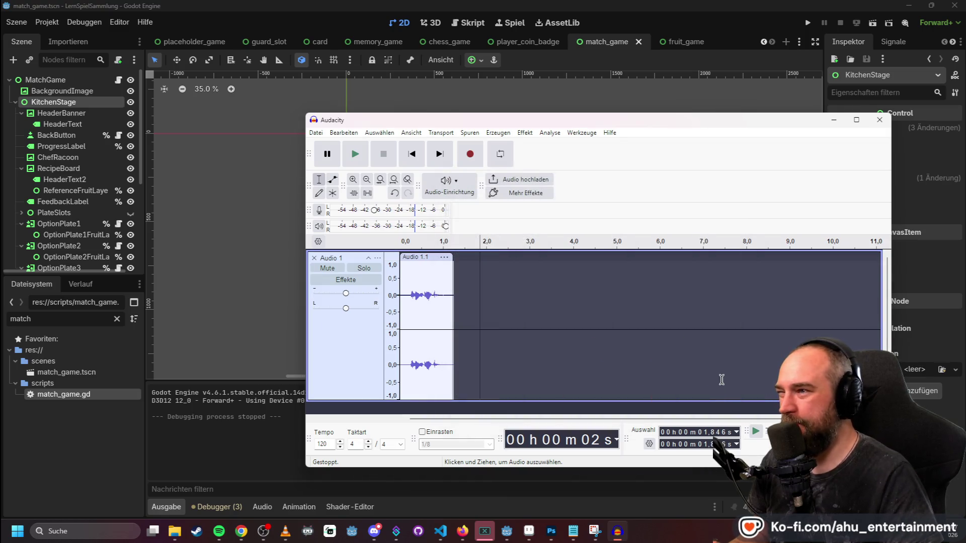
- Delete the old clip, record a new take, play it back, and discard it
click(438, 257)
key(Delete)
click(471, 153)
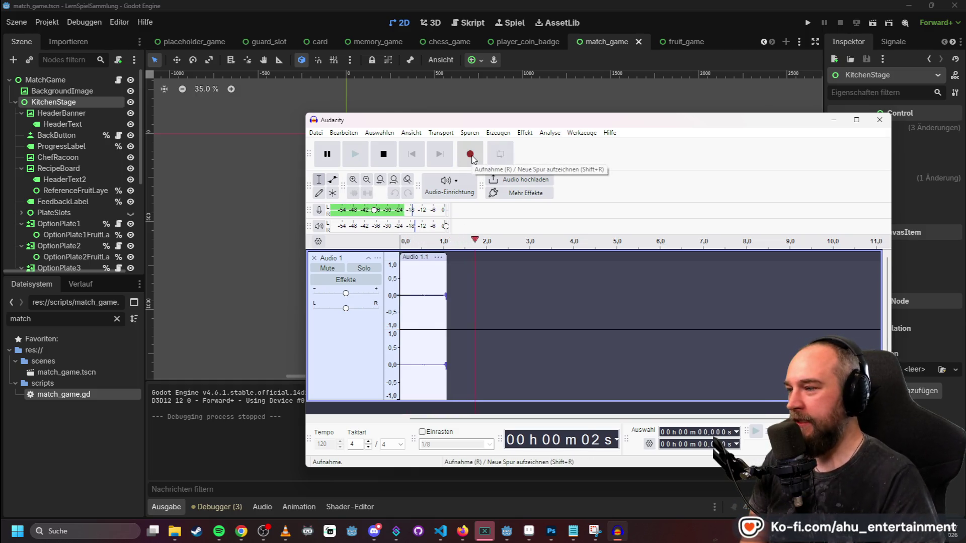
key(space)
key(space)
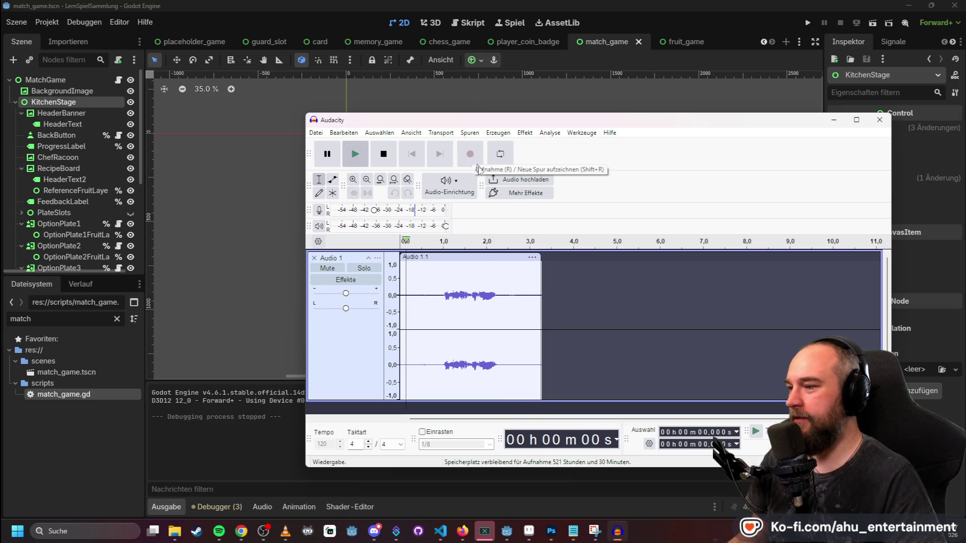
key(space)
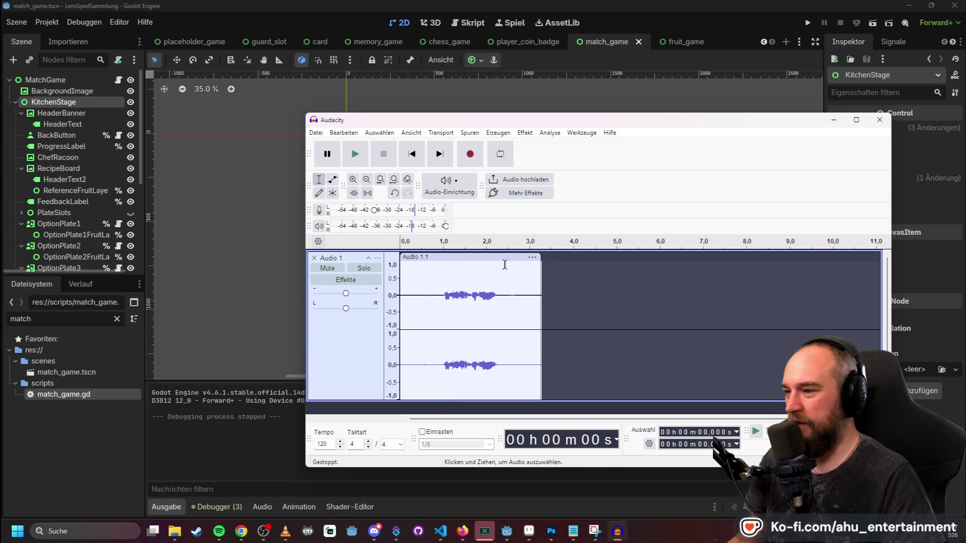
click(501, 263)
key(Delete)
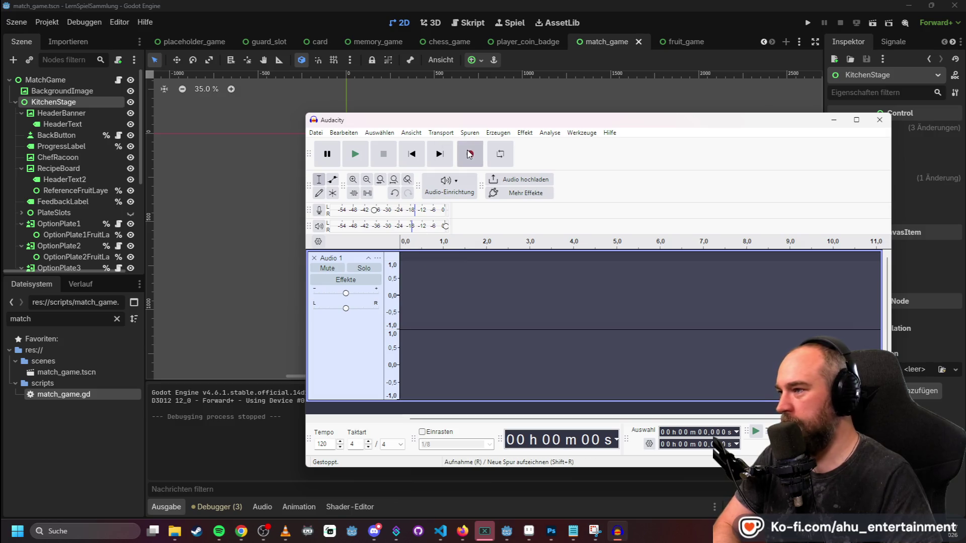
- Record and review another take, then undo it
click(469, 154)
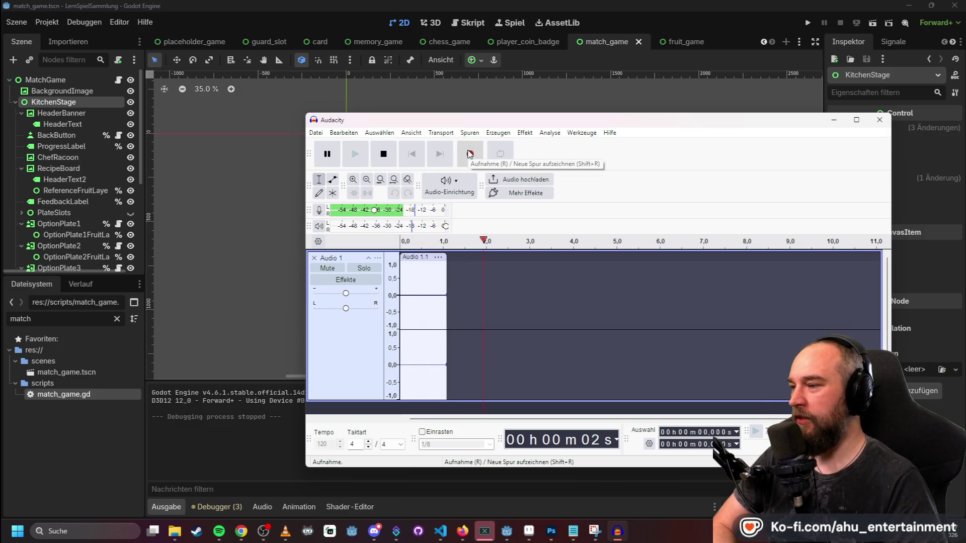
key(space)
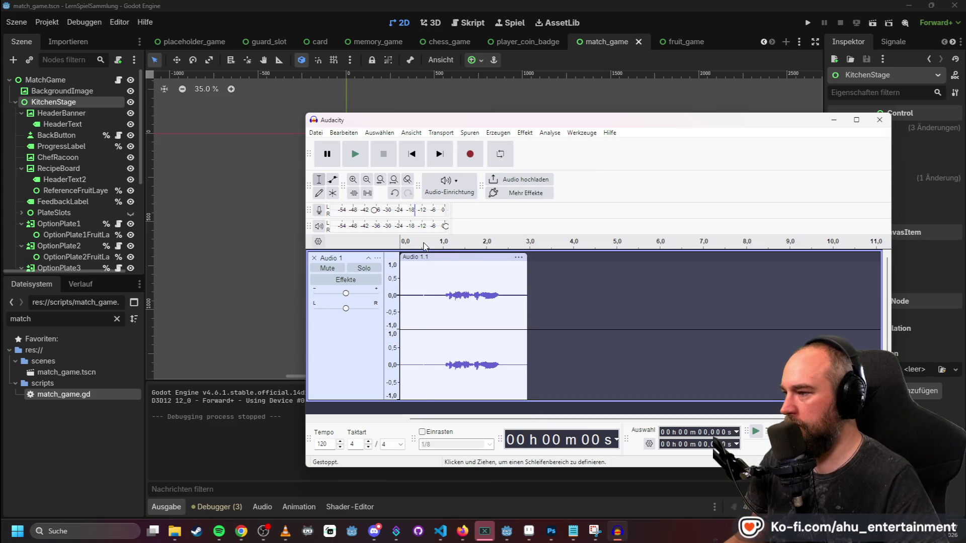
key(space)
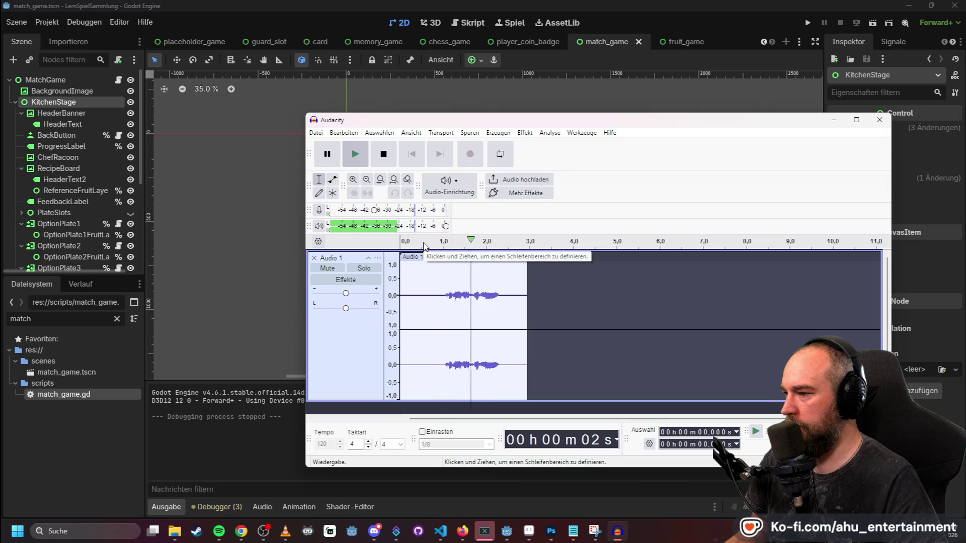
key(space)
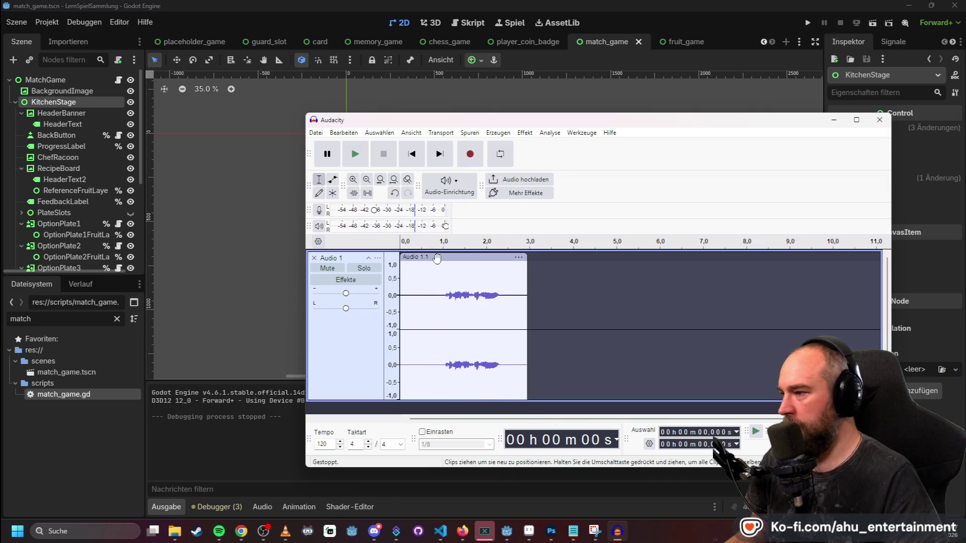
click(437, 264)
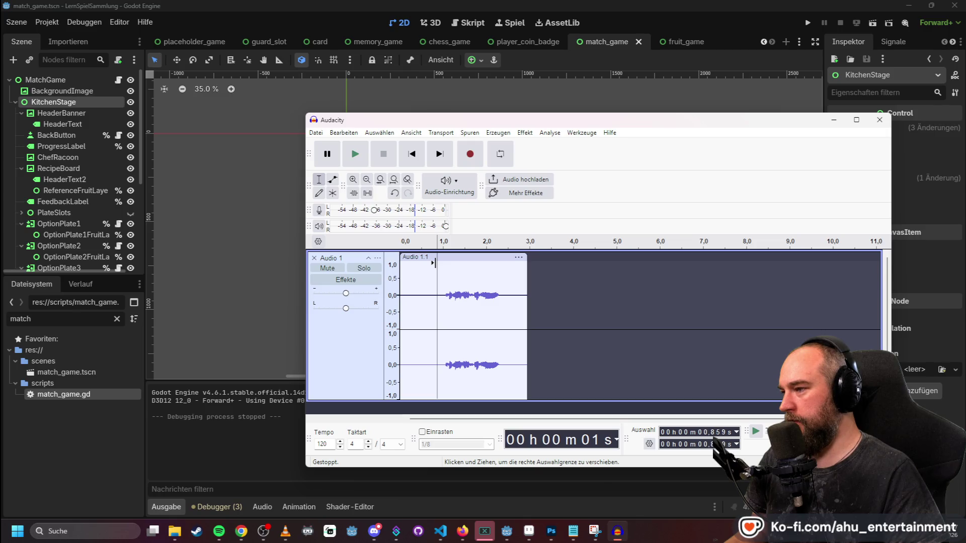
key(ctrl+z)
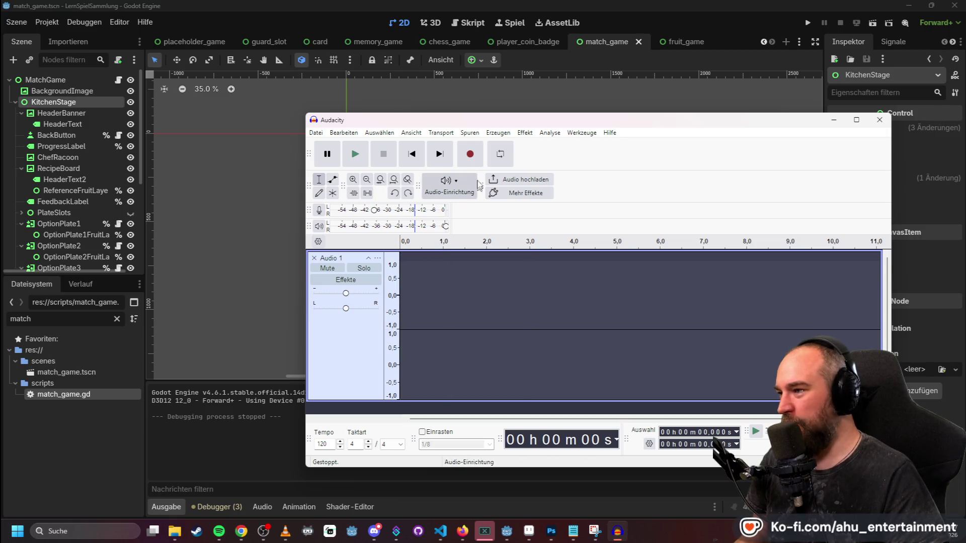
- Record a fresh take, split it at 0.871 s, delete the leading silence, and move it to 0.0 s
click(470, 155)
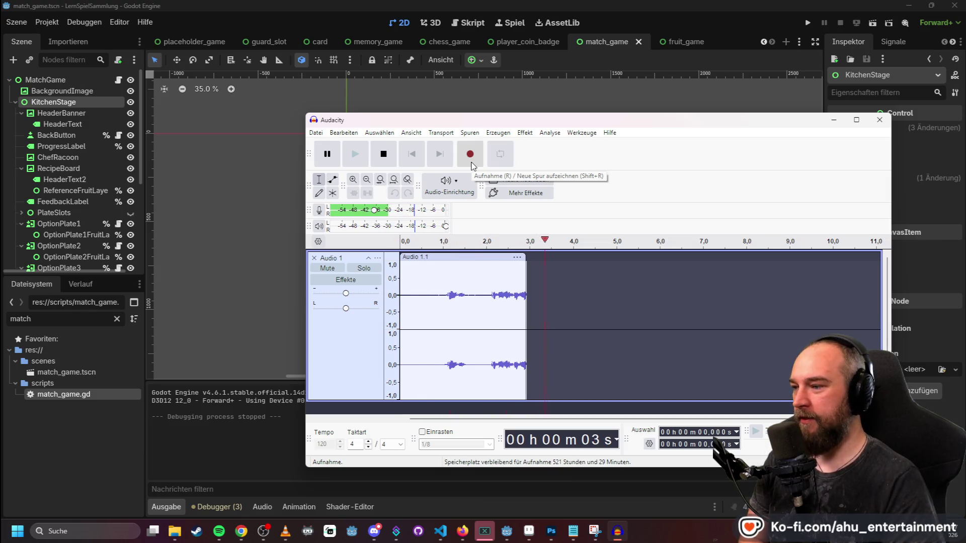
key(space)
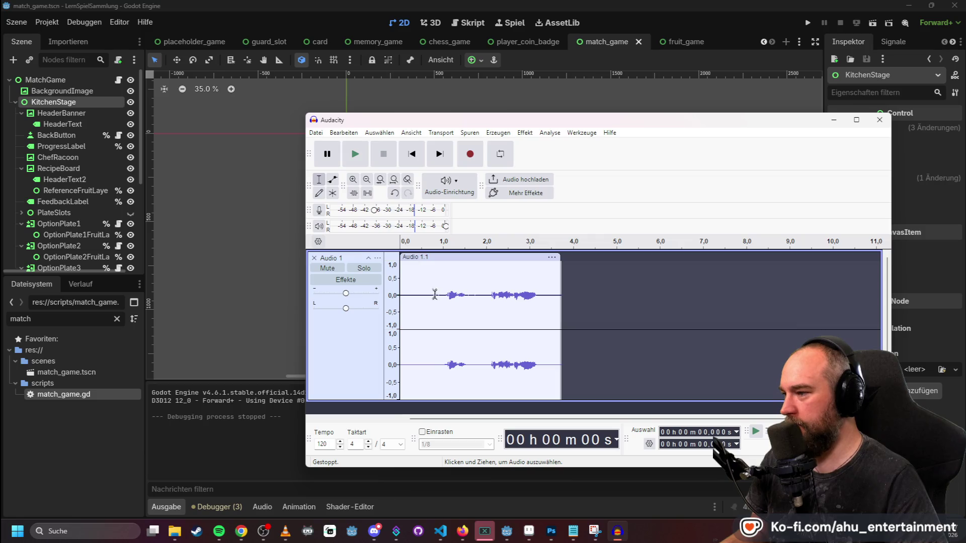
click(438, 264)
right_click(438, 263)
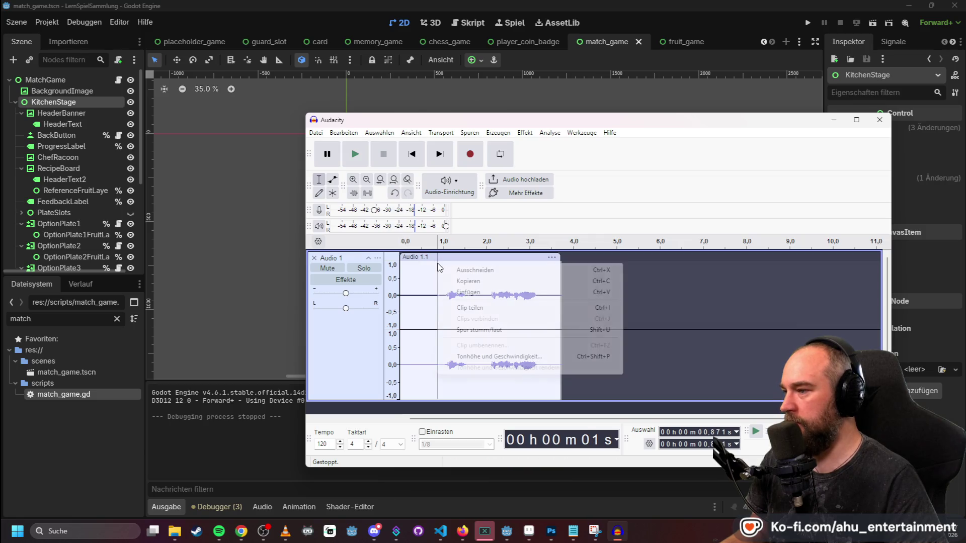
click(481, 307)
click(418, 257)
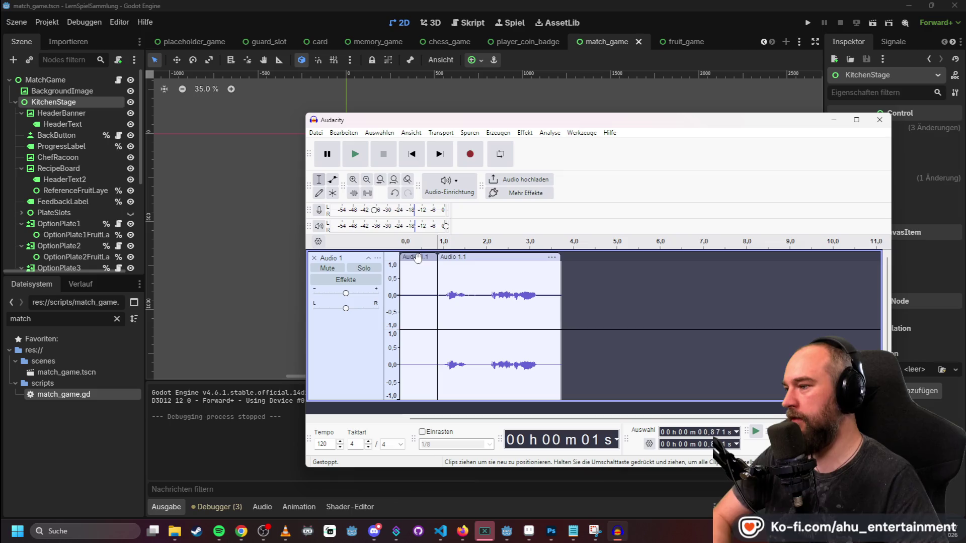
key(Delete)
drag(472, 257, 436, 257)
- Open the Audio exportieren dialog for the trimmed take
click(506, 259)
click(594, 302)
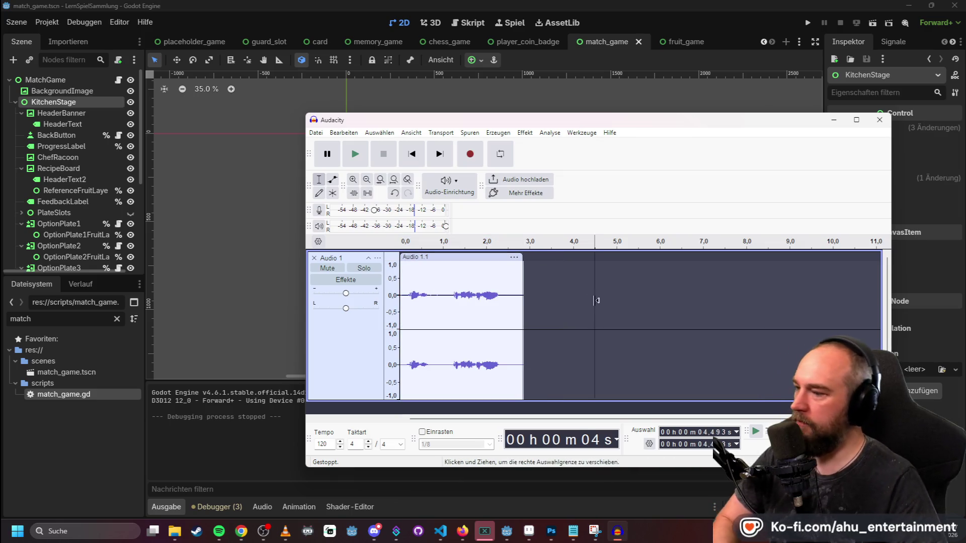
click(316, 134)
click(412, 231)
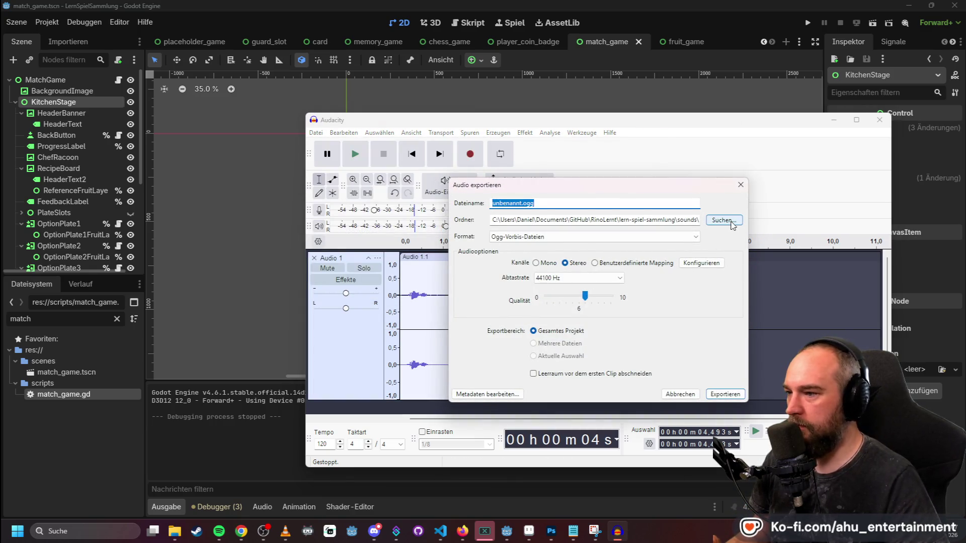
- Export the take as falsch-probiere-nochmal.ogg into the sounds\Voice\general folder
click(723, 220)
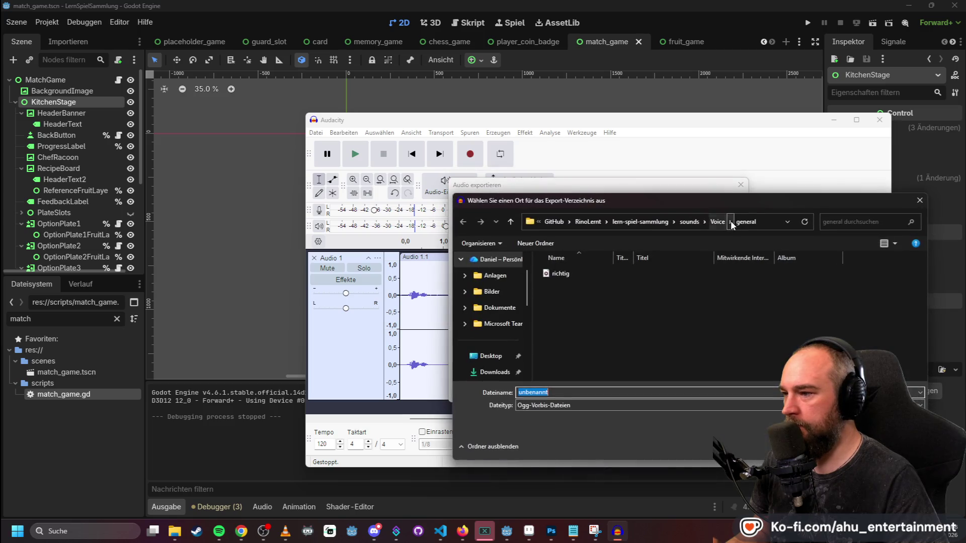
text(falsch-probiere-n)
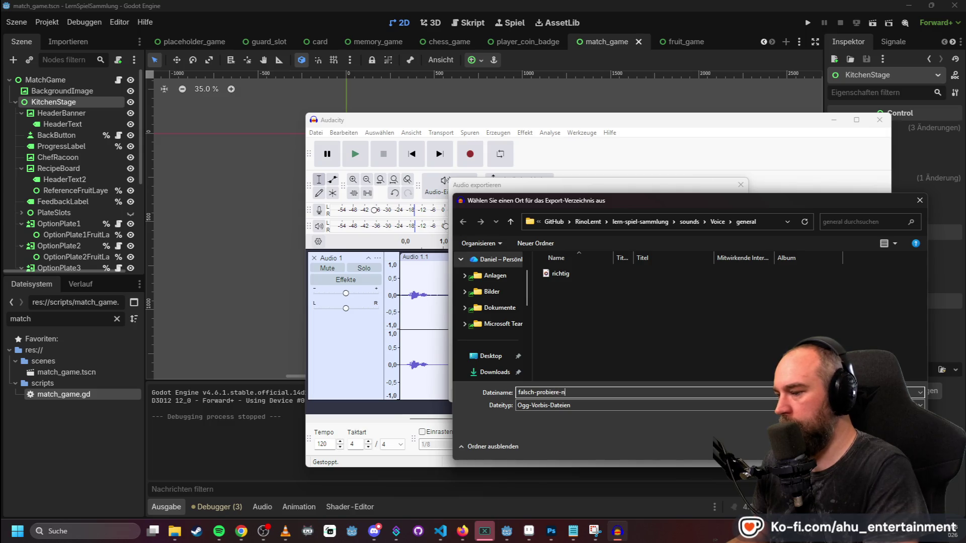
text(ochmal)
key(Return)
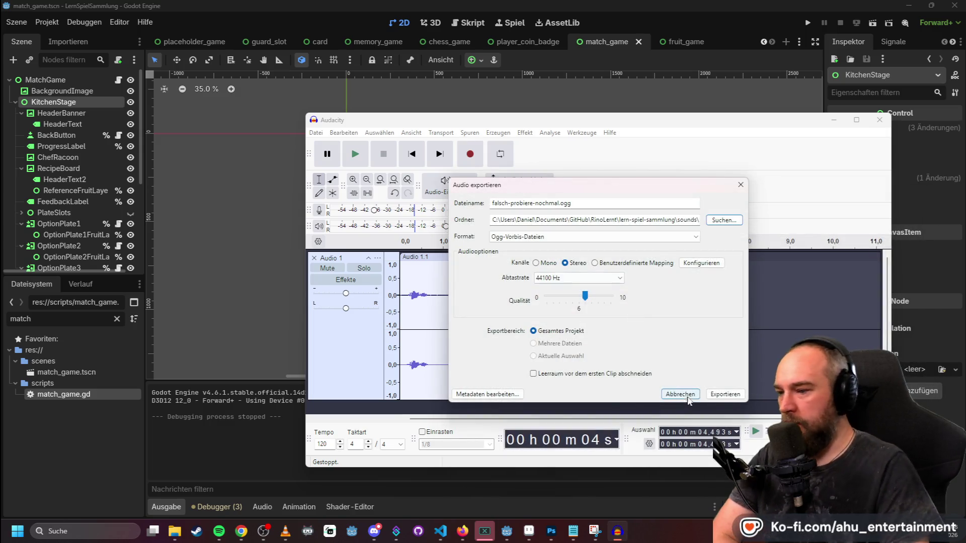
click(725, 393)
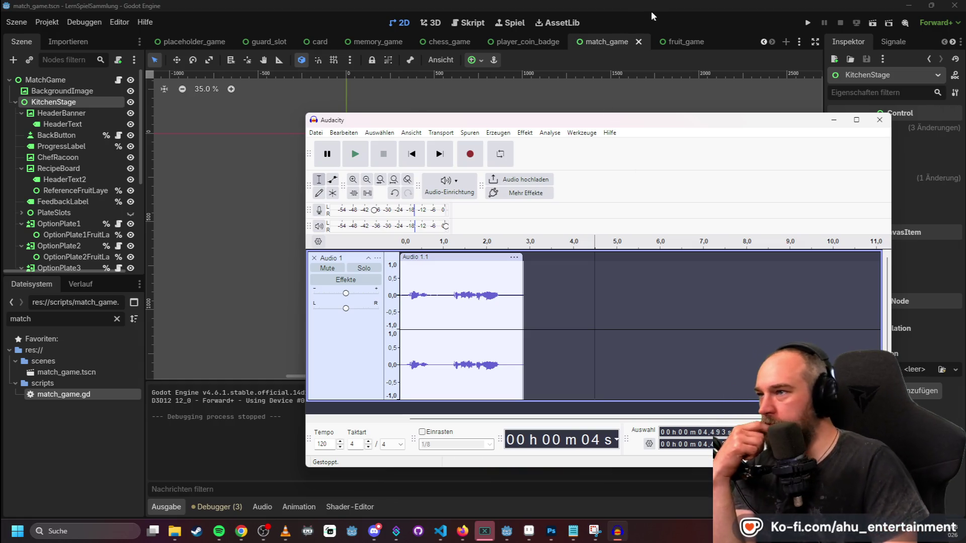
- Switch between Godot and Audacity, then bring VS Code to the front
click(657, 7)
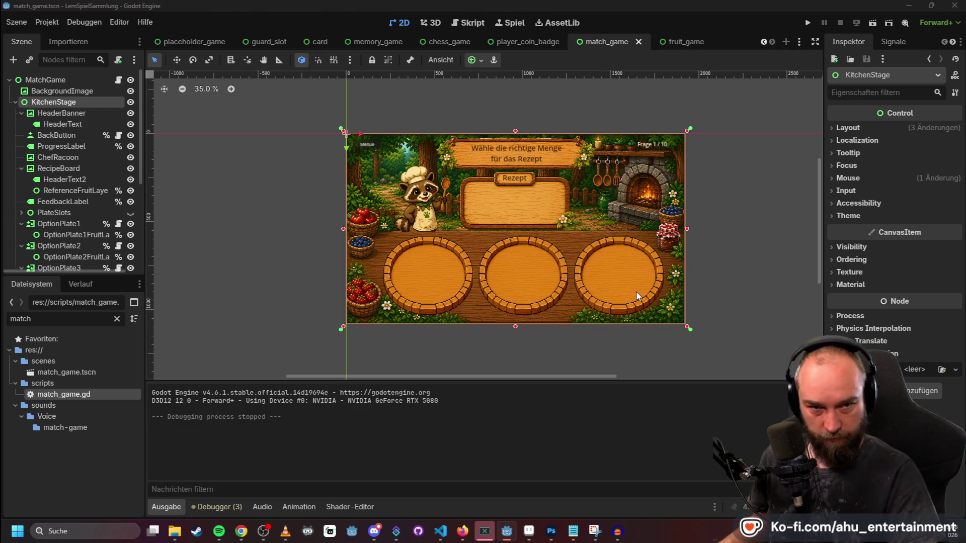
key(alt+Tab)
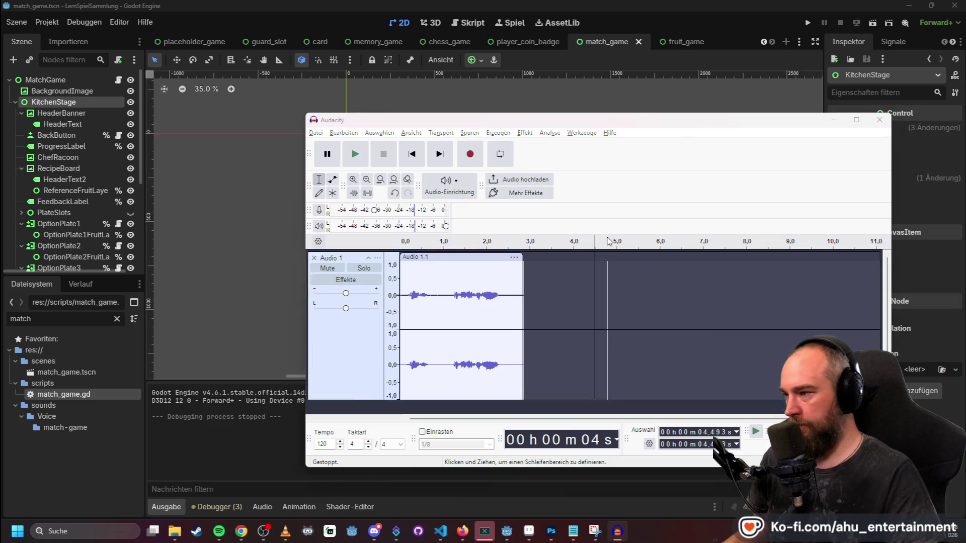
key(alt+Tab)
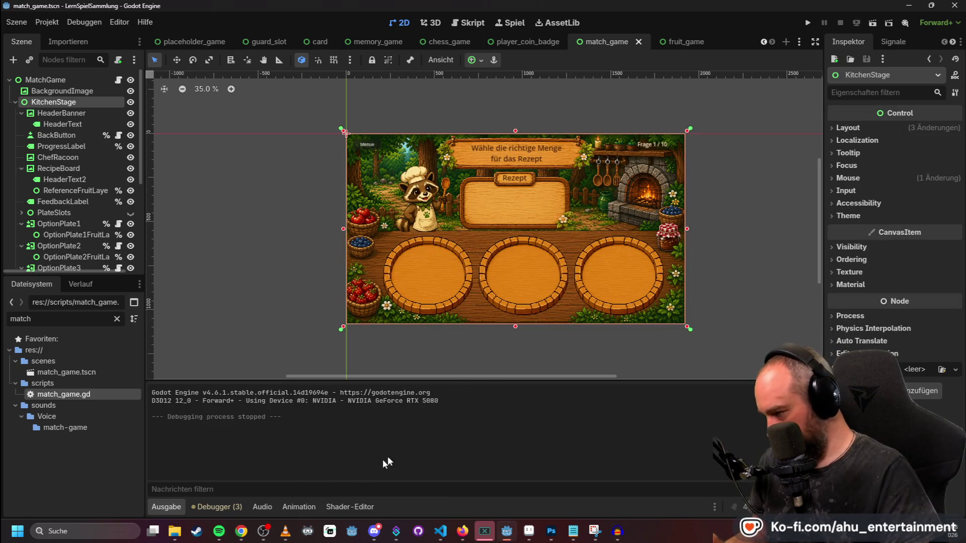
mouse_move(176, 533)
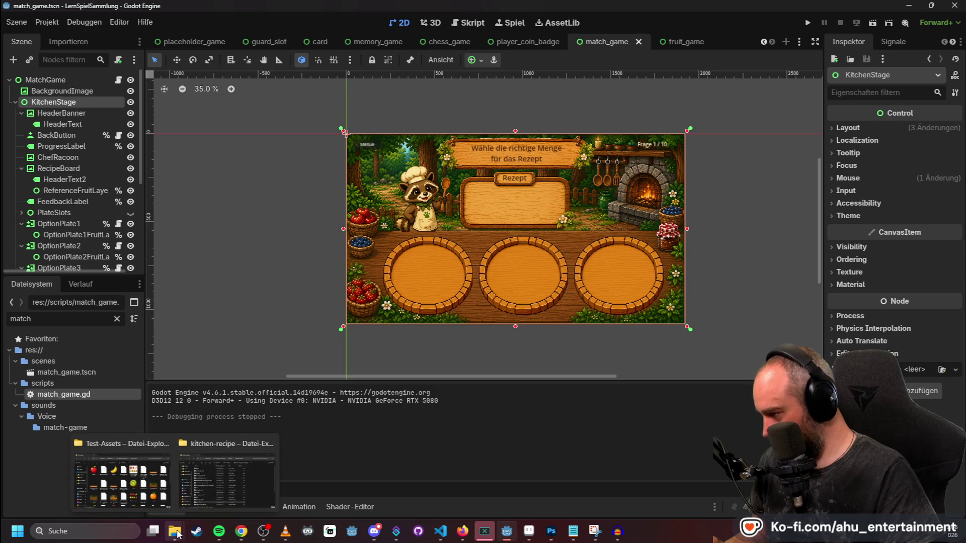
click(442, 529)
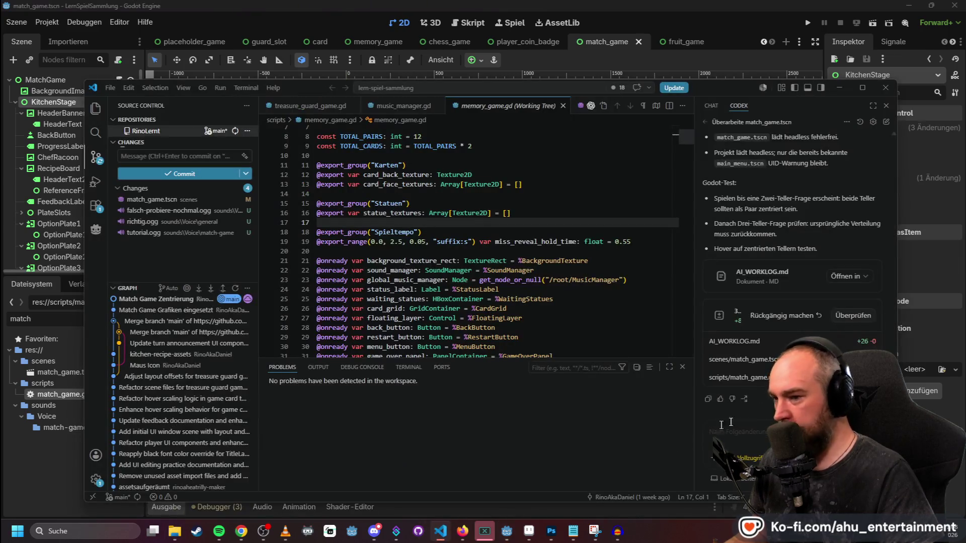
- Start a new Codex chat request in VS Code beginning with 'Baue meine Vertonung…'
text(Baue meine Vertonu)
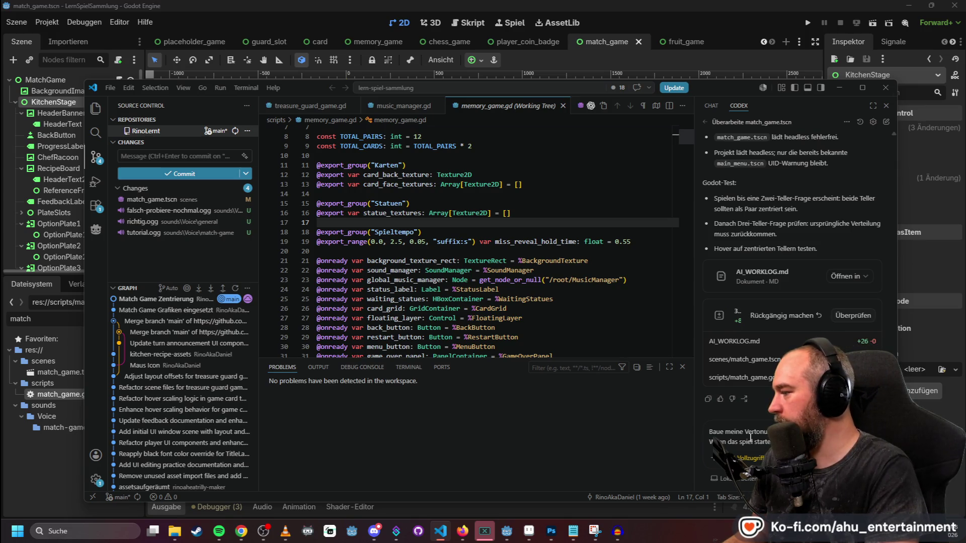
- Finish the multi-line request to play voice clips at start and for right/wrong answers, and send it
text(g i)
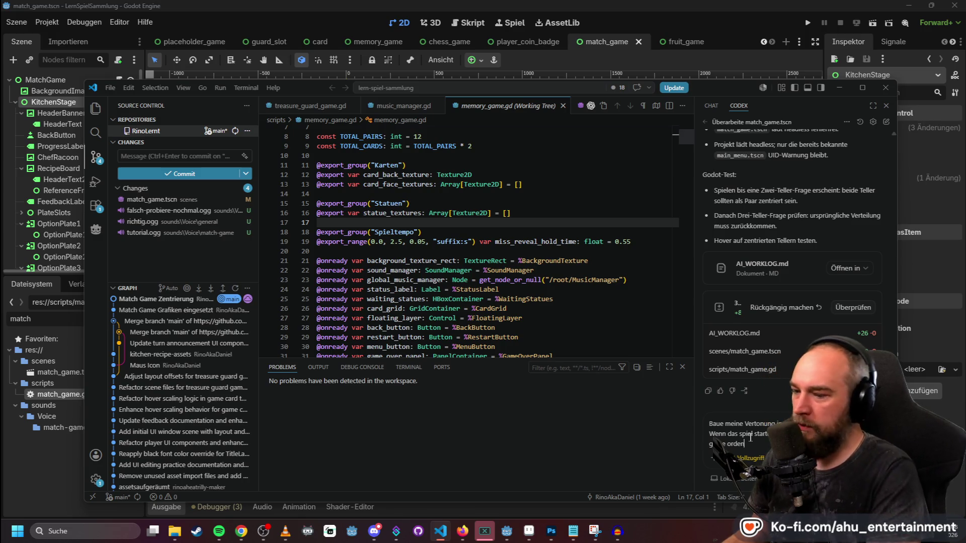
text(ner)
key(shift+Return)
key(shift+Return)
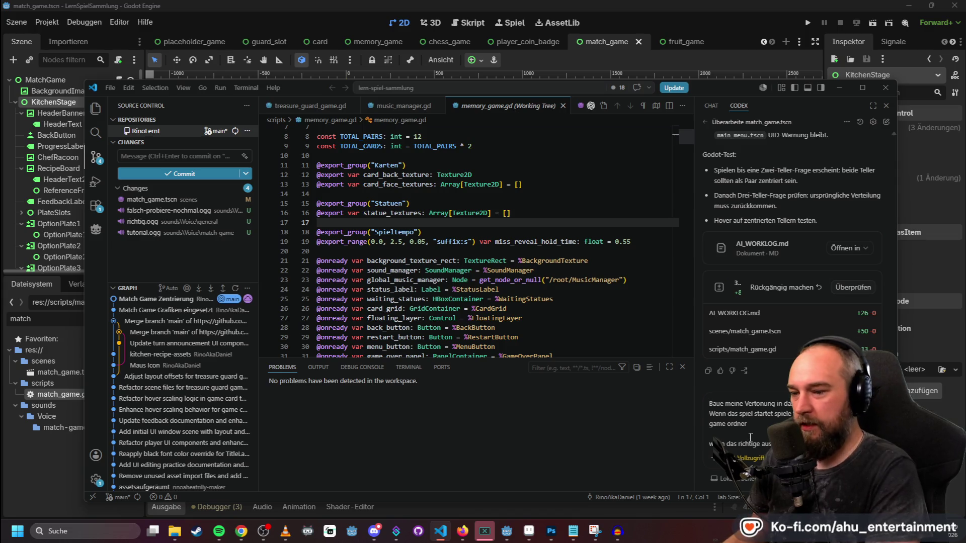
text(d general ordner)
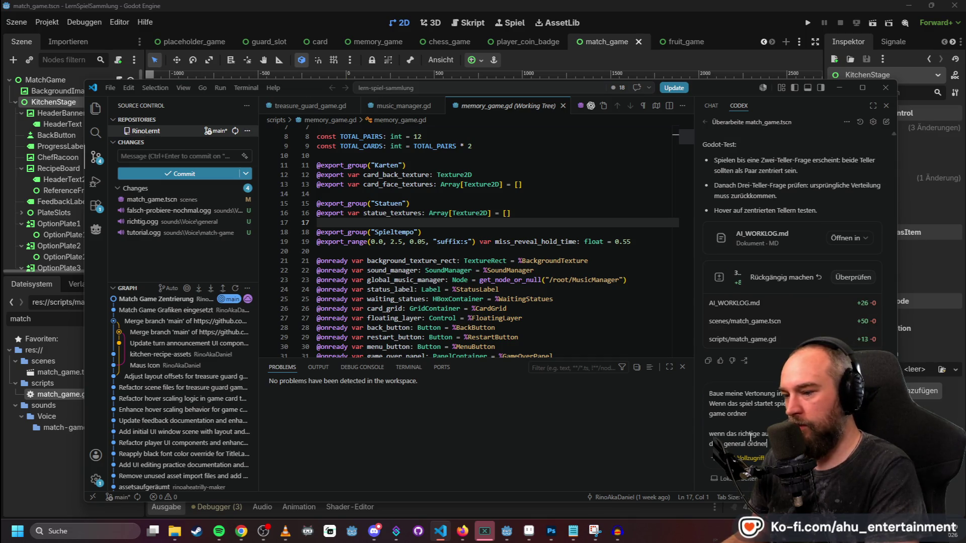
key(shift+Return)
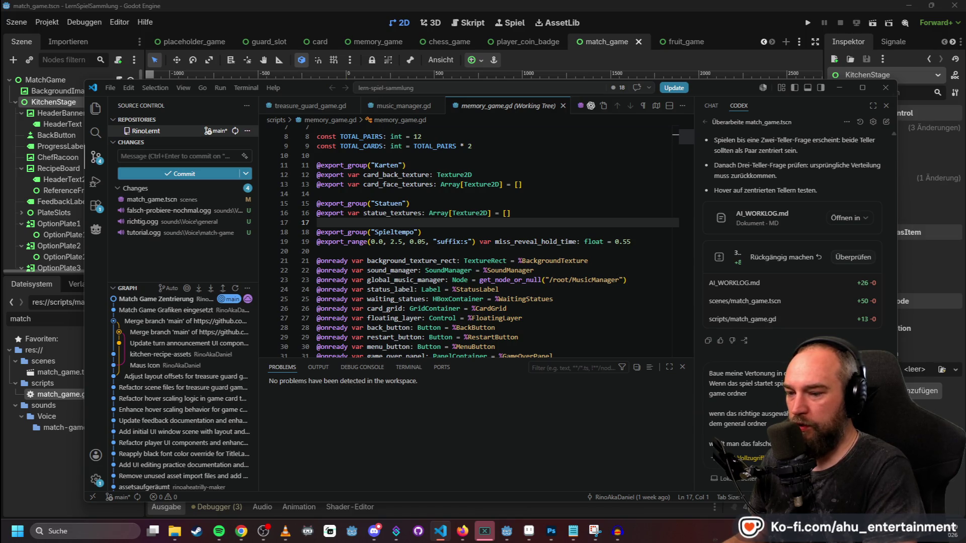
text(a dem general ord)
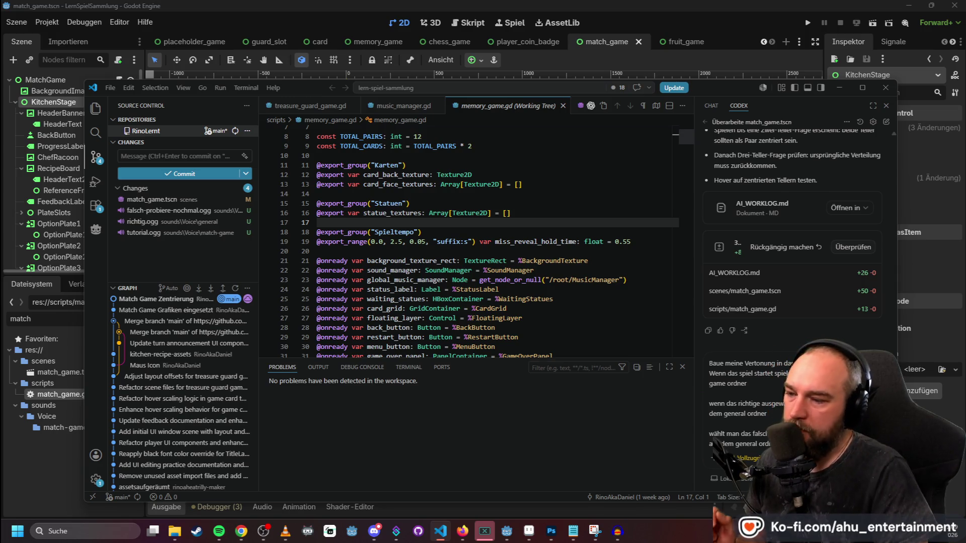
key(Return)
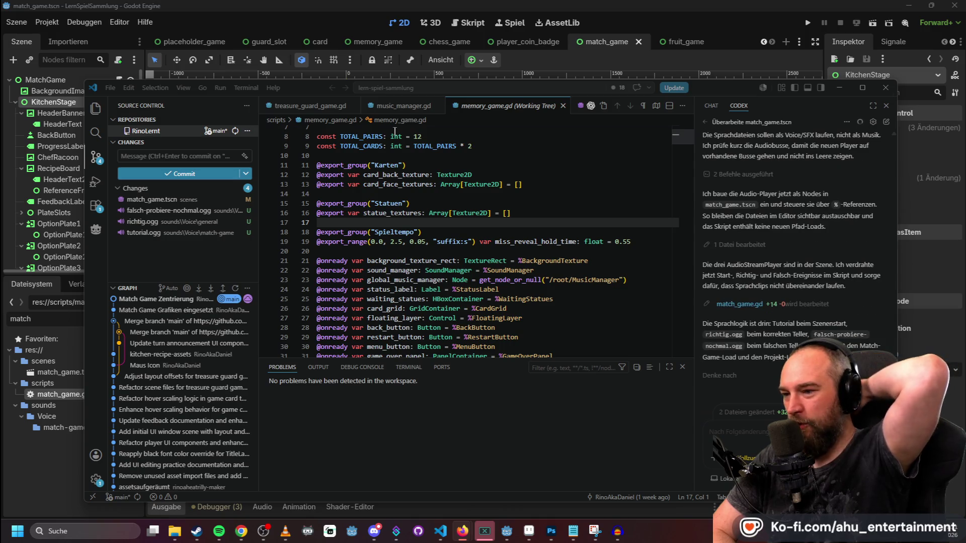
- Let Codex finish editing match_game.tscn and match_game.gd, then return to Godot
key(alt+Tab)
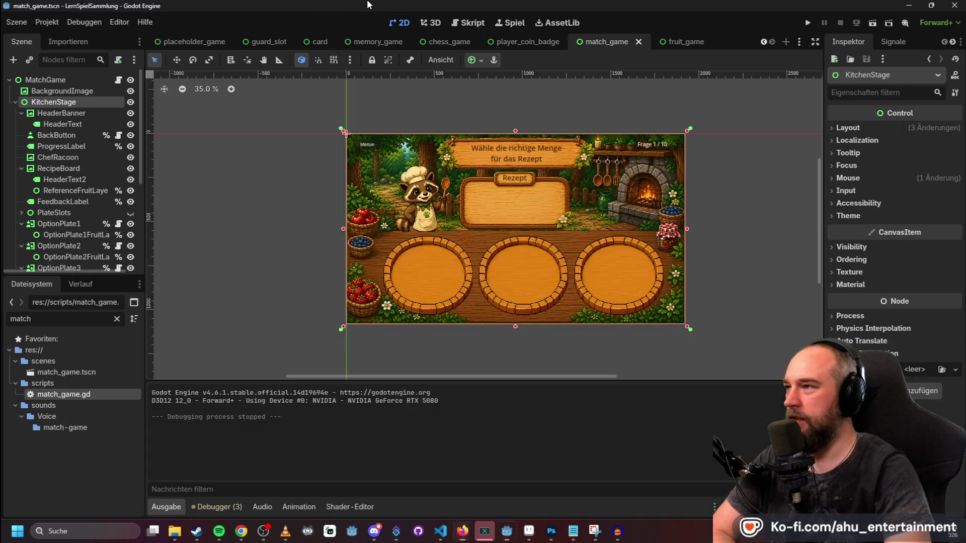
- Reload the changed files from disk and launch the Finde das gleiche game
click(515, 341)
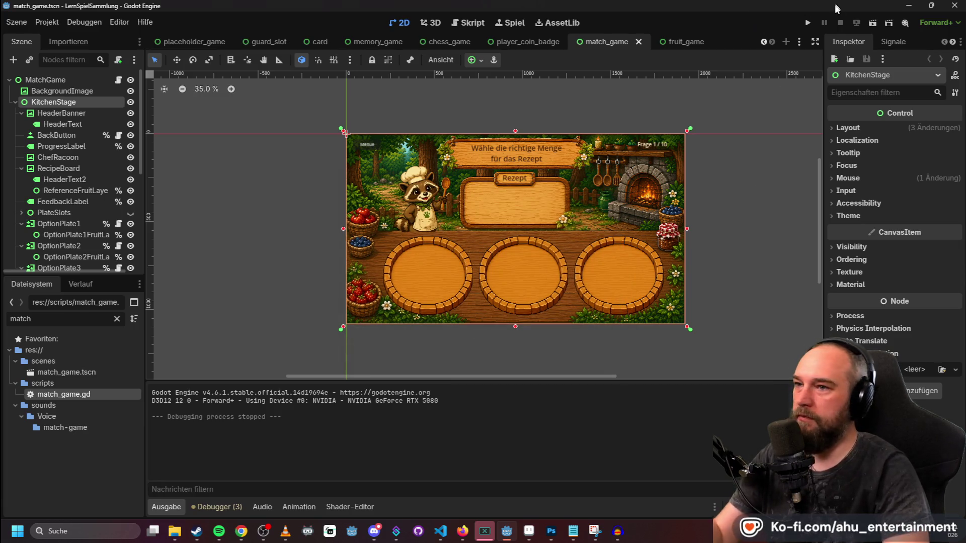
click(812, 24)
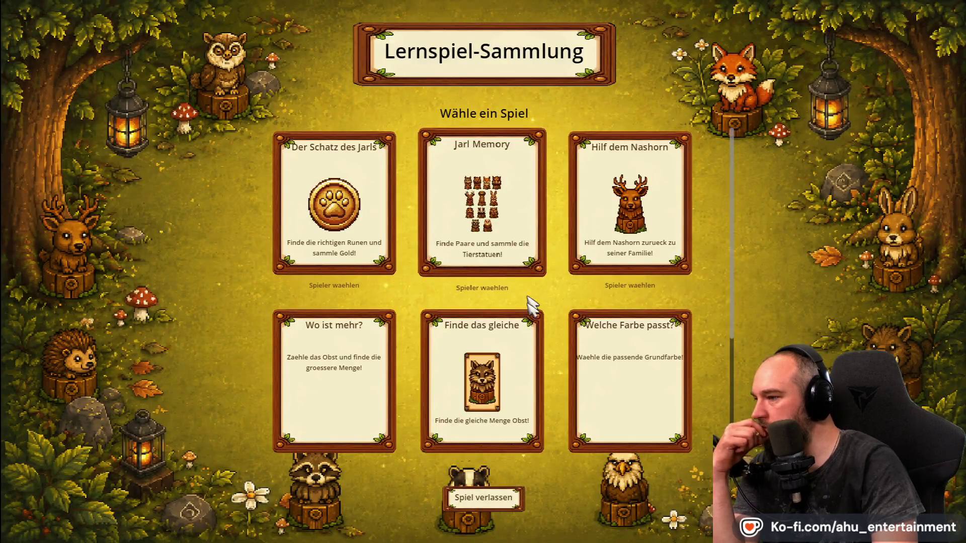
click(506, 380)
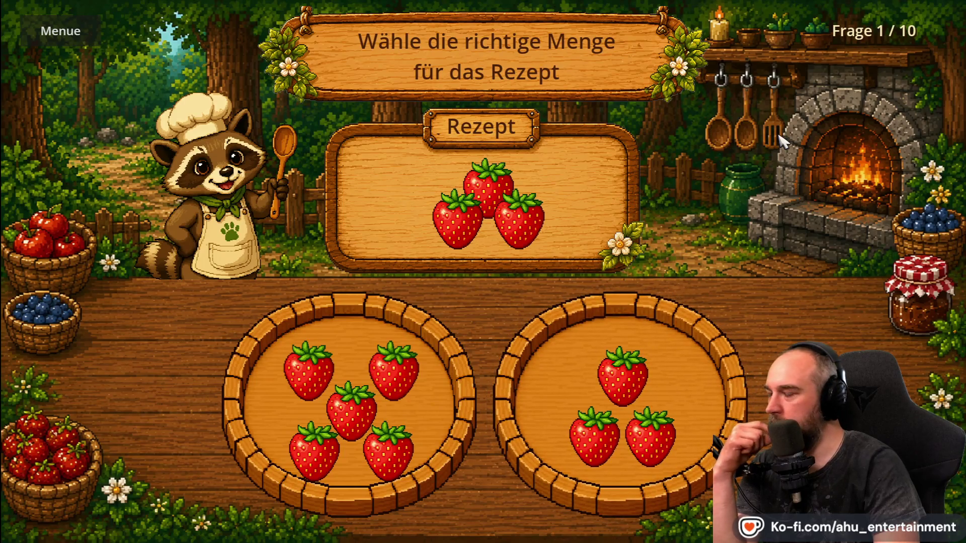
- Answer several questions, mixing right and wrong picks to hear both clips, then exit
click(641, 395)
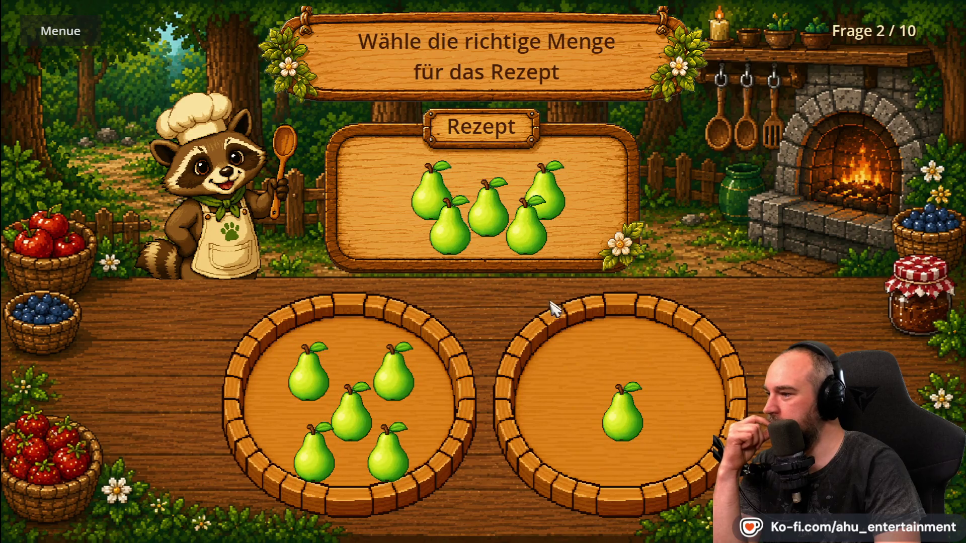
click(638, 390)
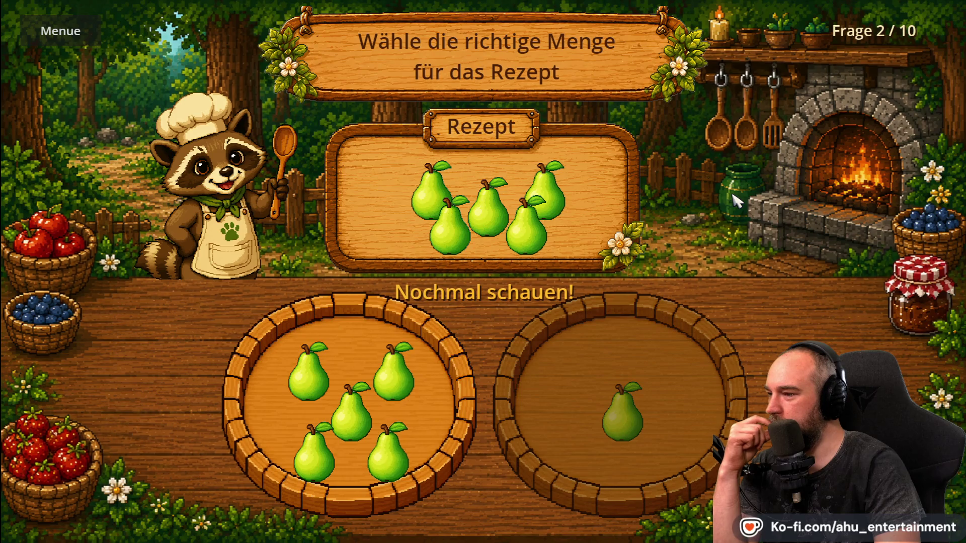
click(402, 307)
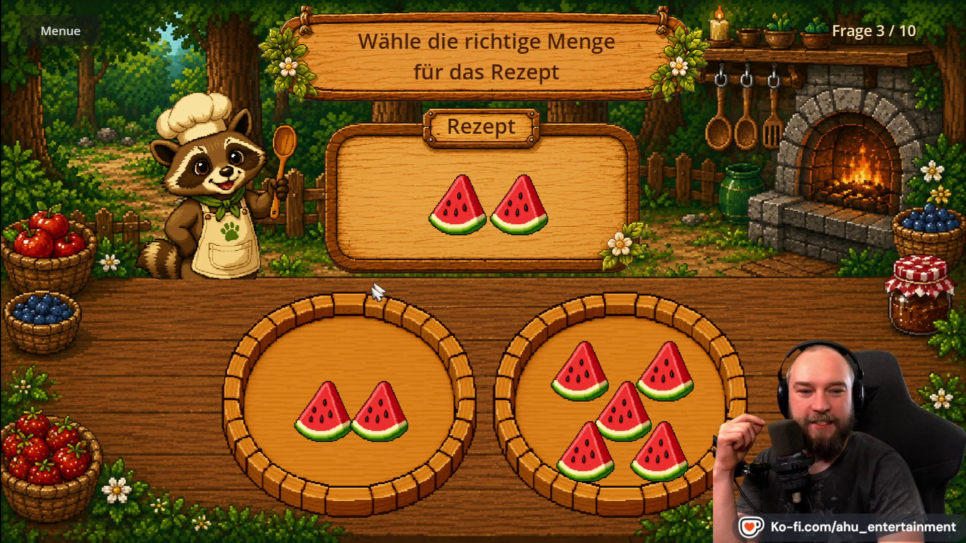
click(367, 319)
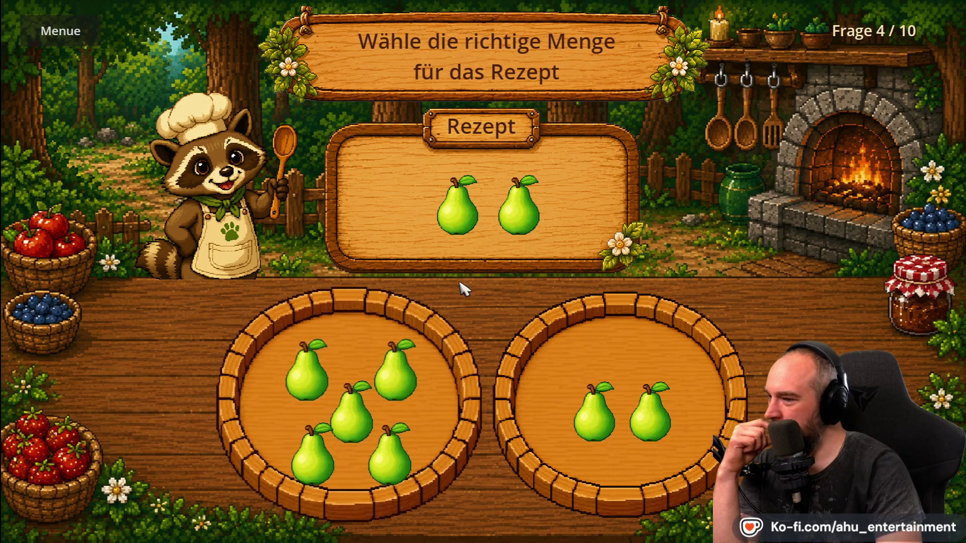
click(342, 374)
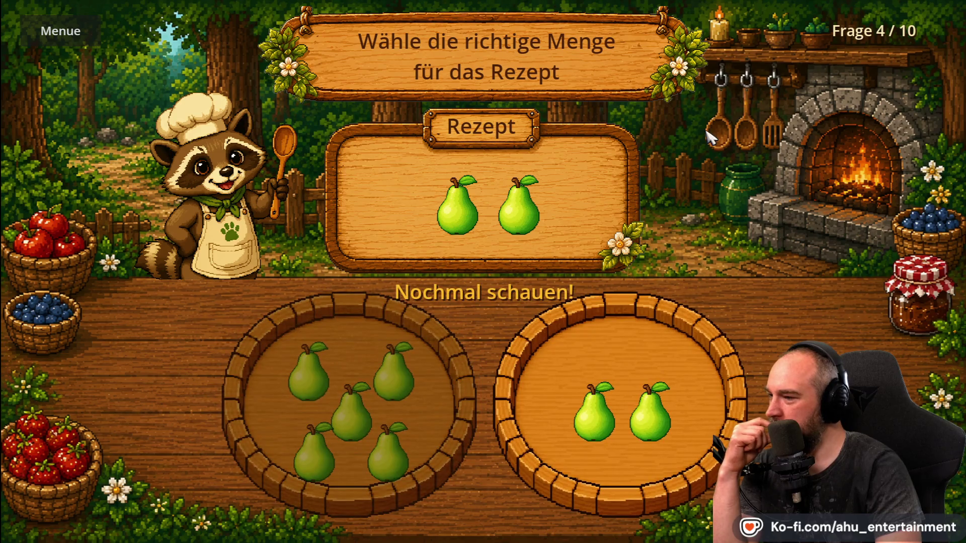
click(654, 322)
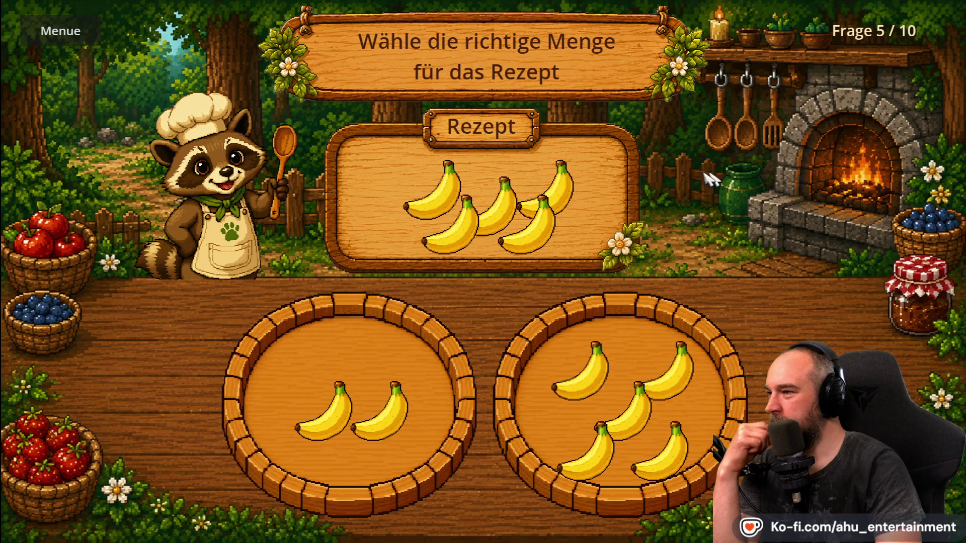
click(76, 40)
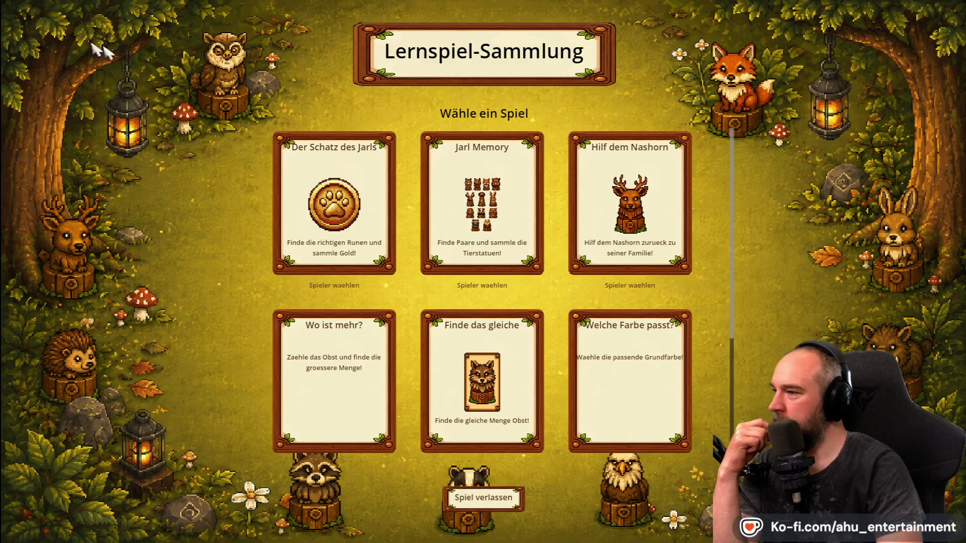
key(F8)
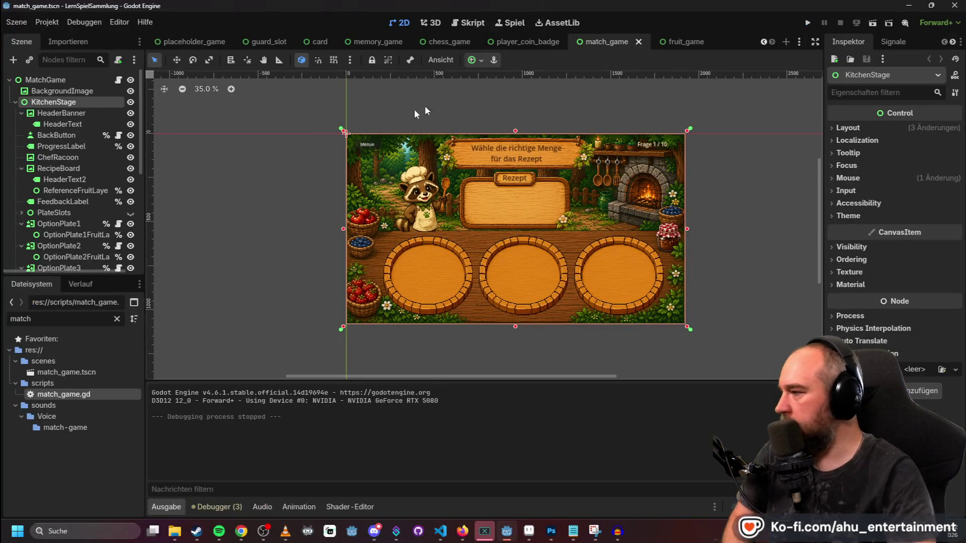
- Filter the FileSystem dock to show only .ogg files
click(40, 319)
key(BackSpace)
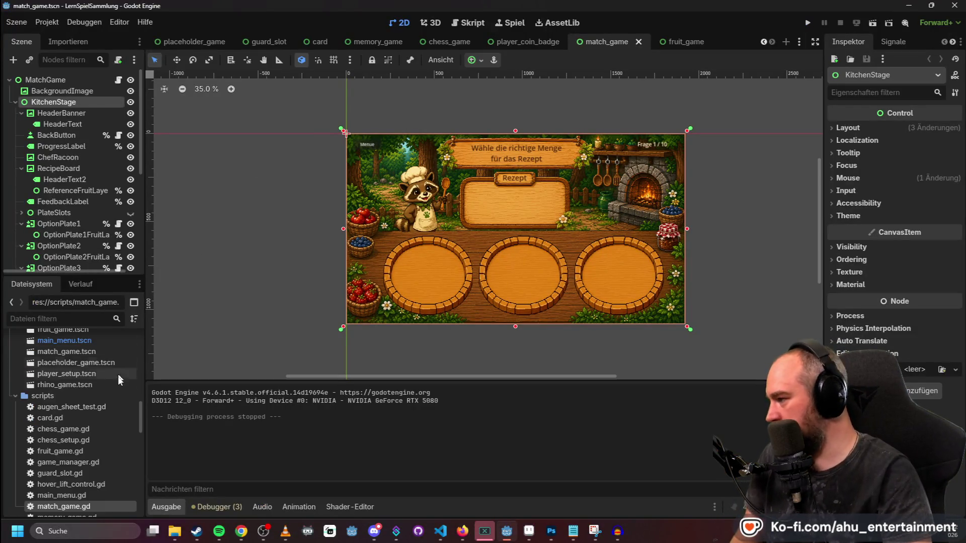
scroll(91, 425, up, 5)
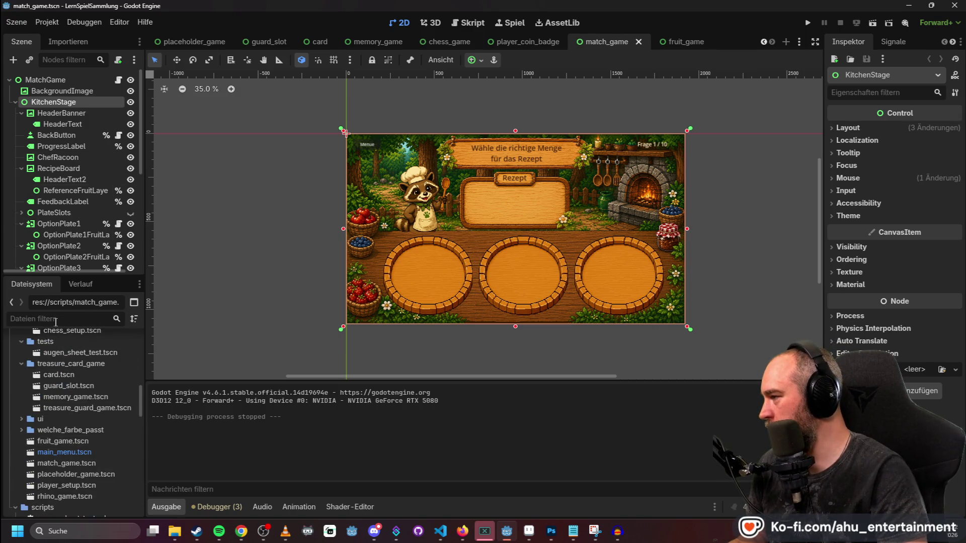
text(ogg)
- Preview richtig.ogg's import and check its Signals and Import panels
click(64, 484)
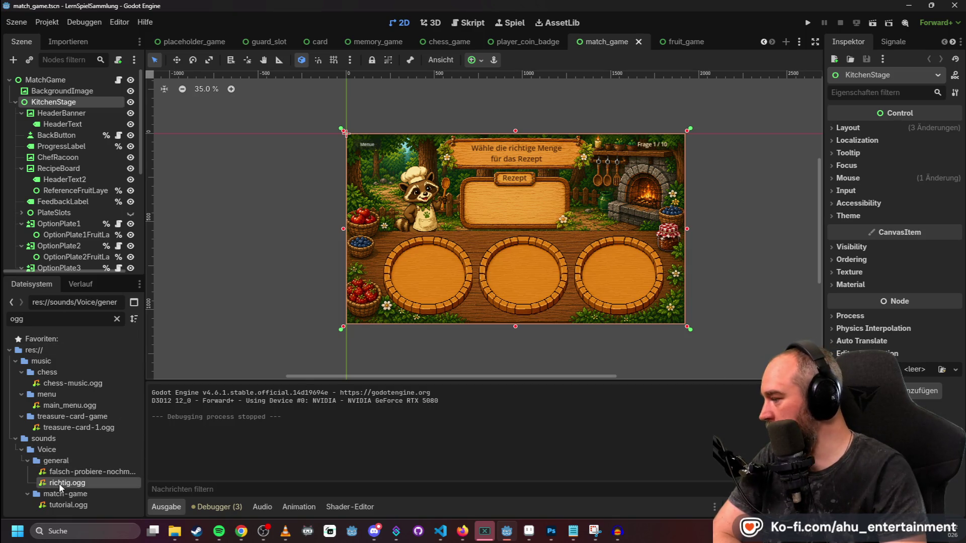
double_click(59, 484)
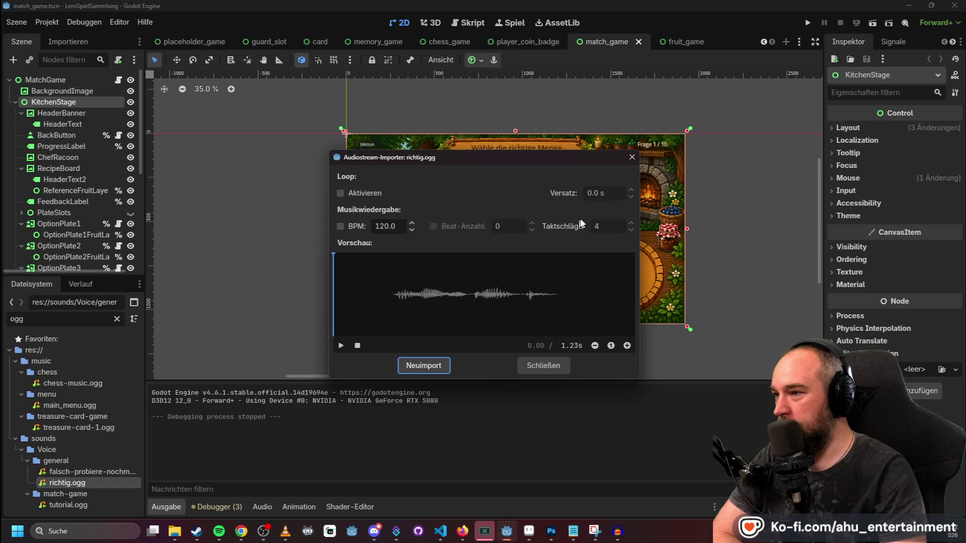
click(546, 367)
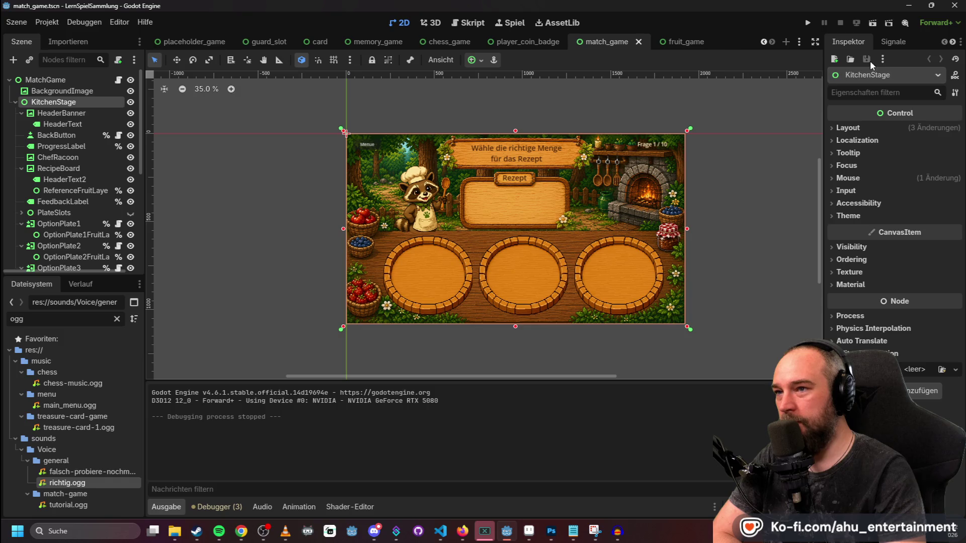
click(893, 42)
click(865, 42)
click(92, 43)
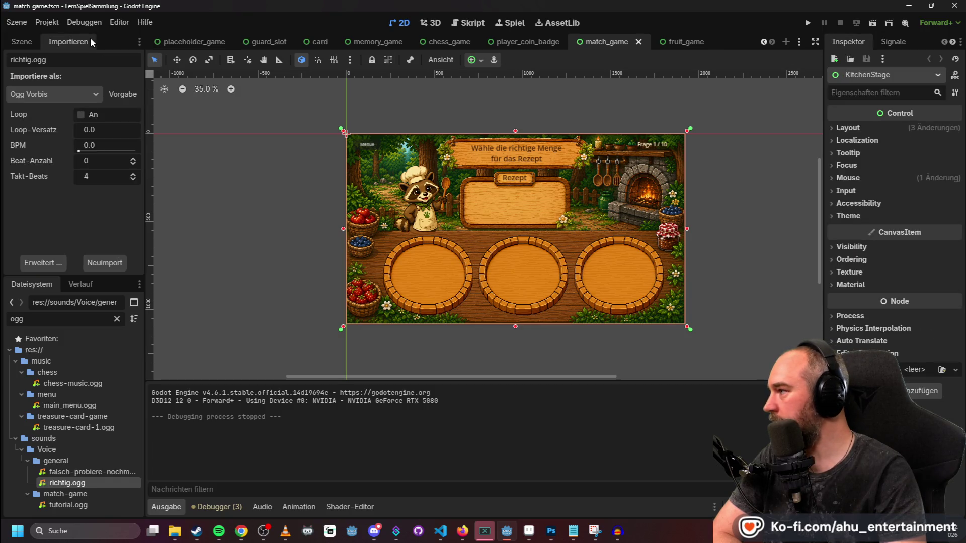
click(21, 41)
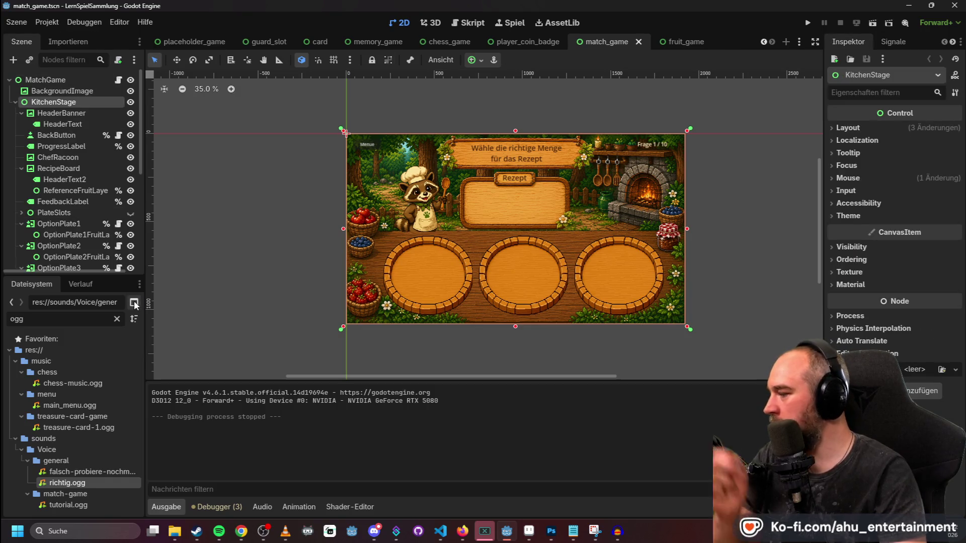
- In Audacity, delete the old Audio 1.1 clip and import richtig.ogg as a new track
click(618, 533)
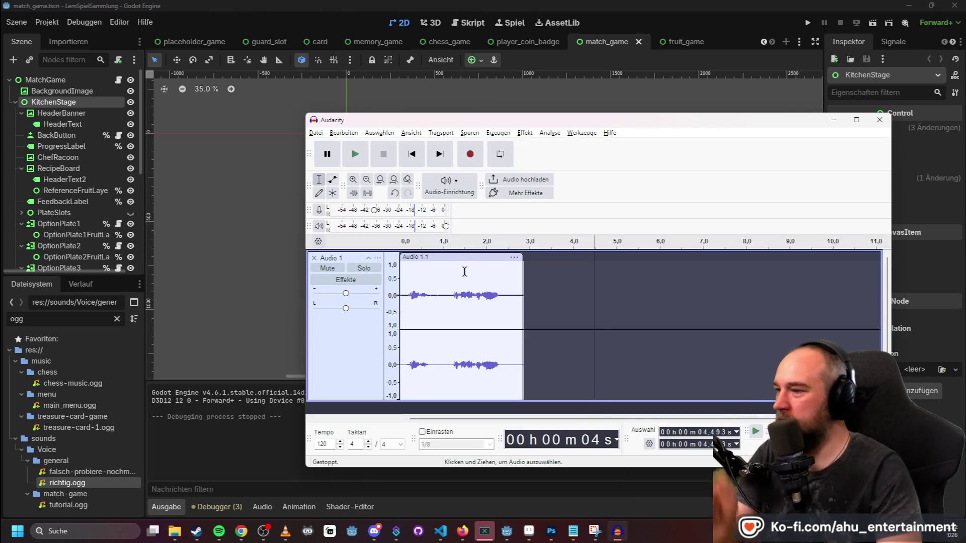
click(459, 257)
key(Delete)
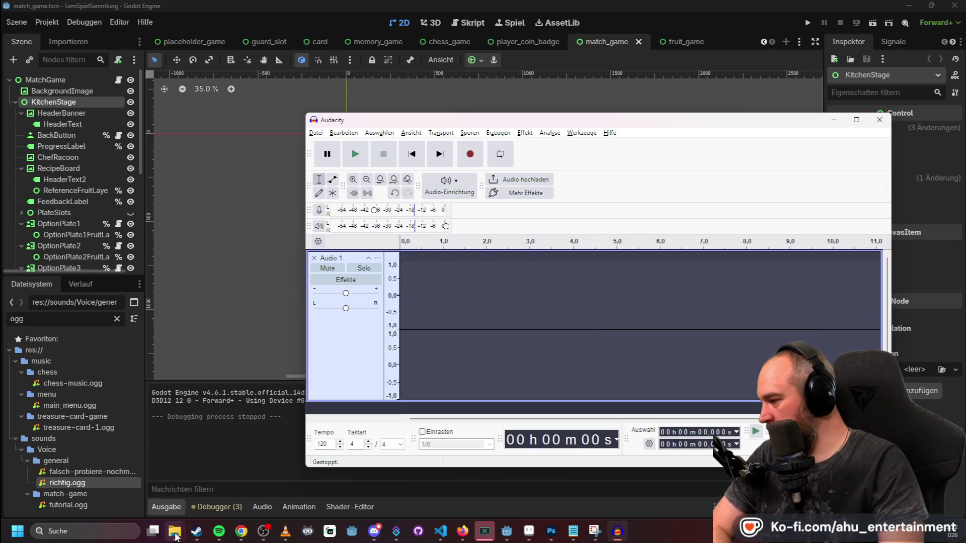
click(176, 535)
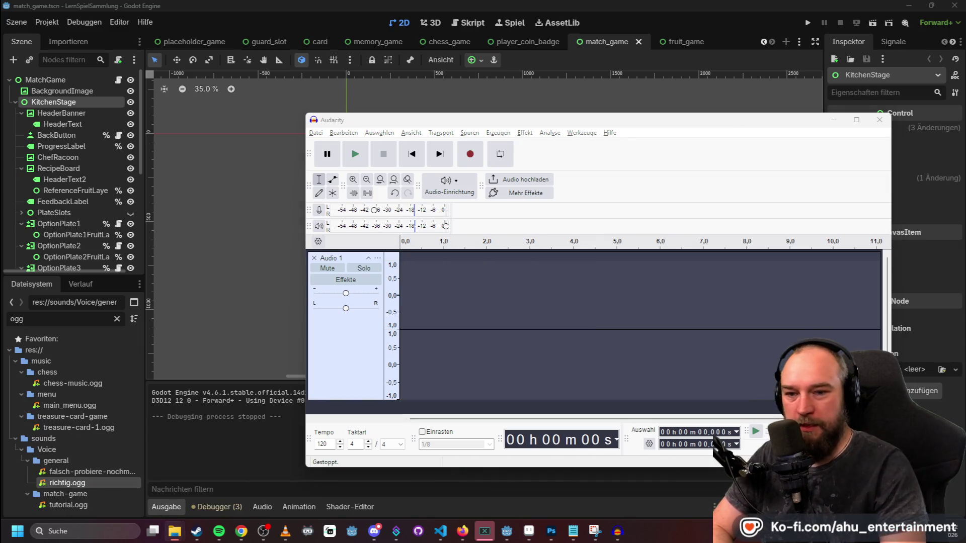
drag(654, 319, 654, 318)
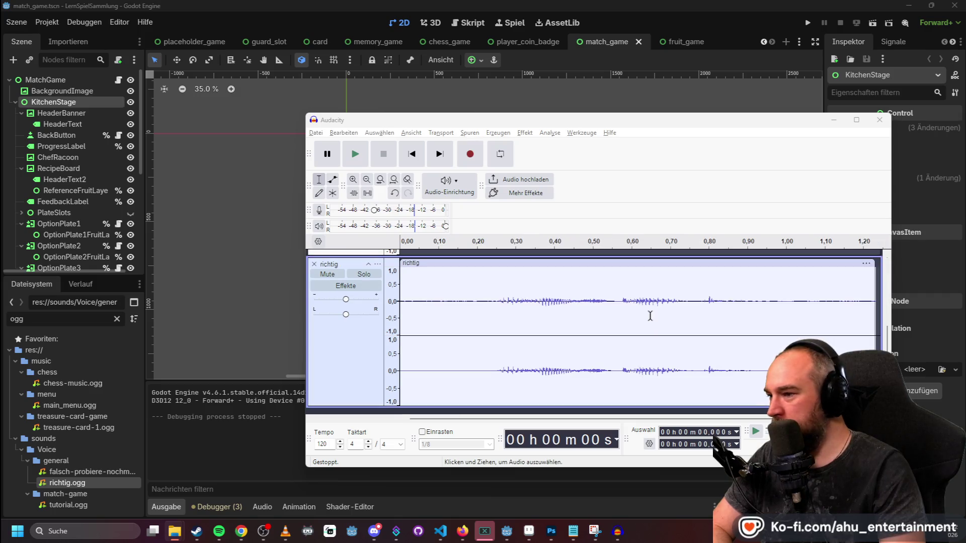
- Remove the empty Audio 1 track, then close Audacity without saving
scroll(568, 318, down, 1)
scroll(567, 314, up, 1)
click(314, 258)
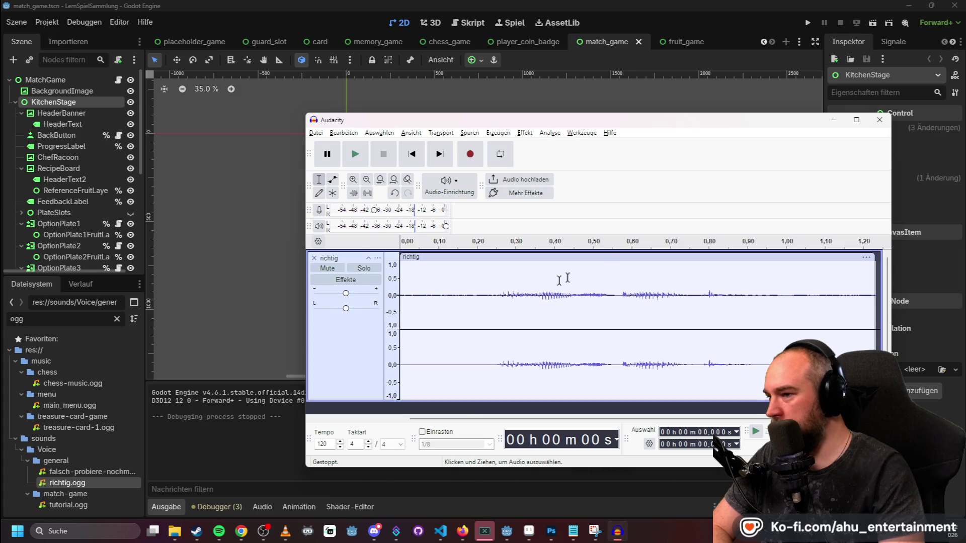
right_click(611, 261)
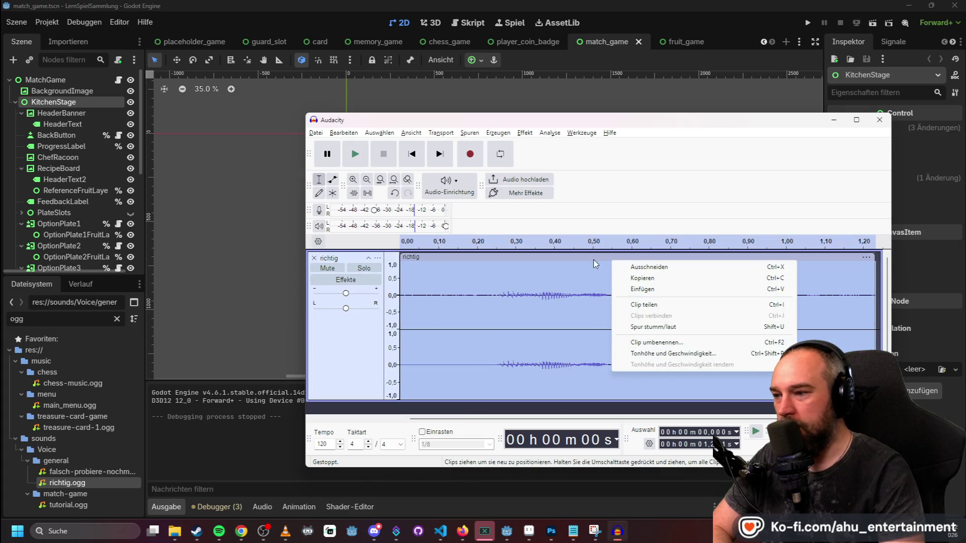
click(597, 264)
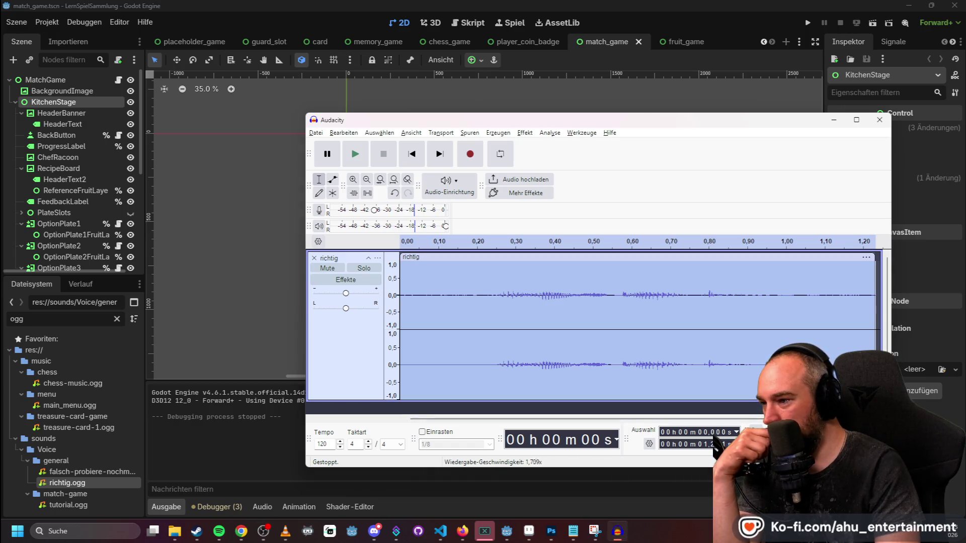
key(ctrl+z)
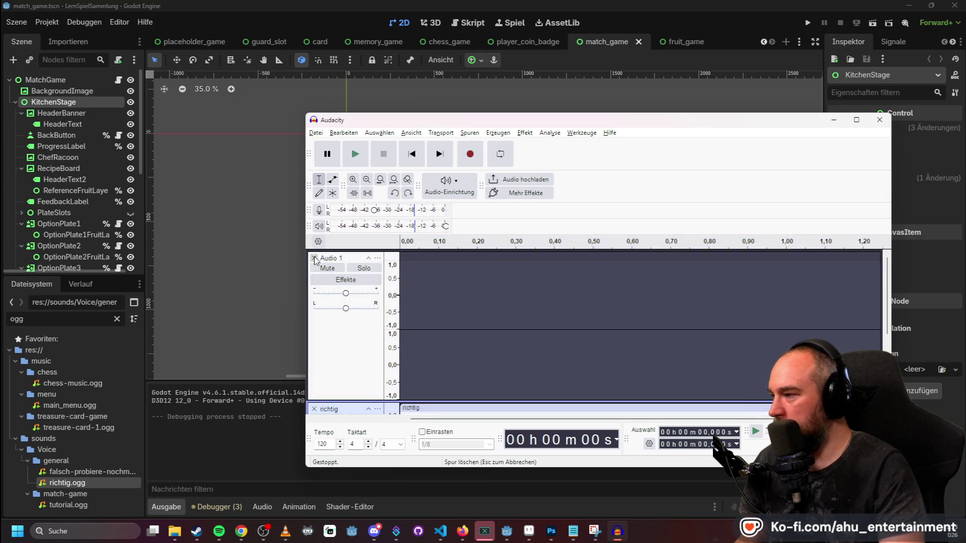
key(ctrl+y)
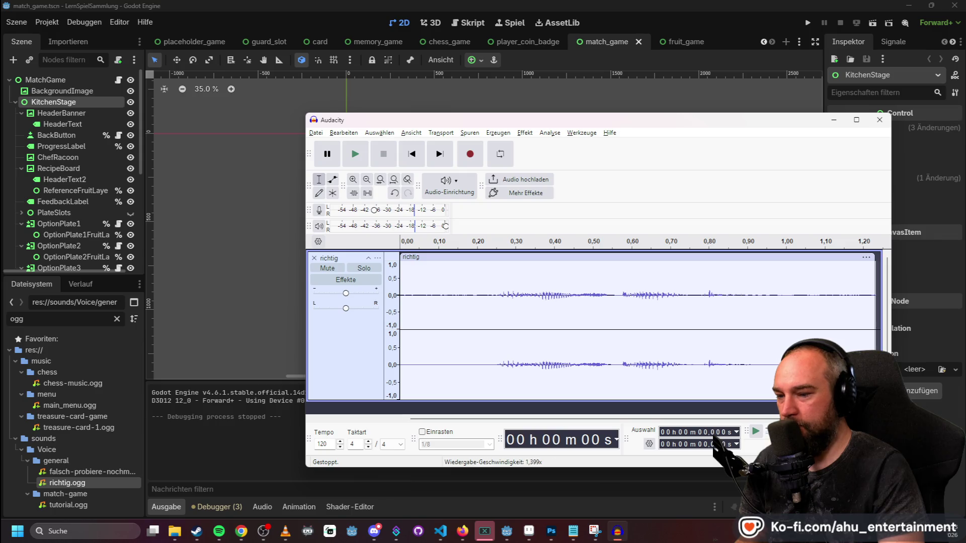
click(880, 119)
click(612, 295)
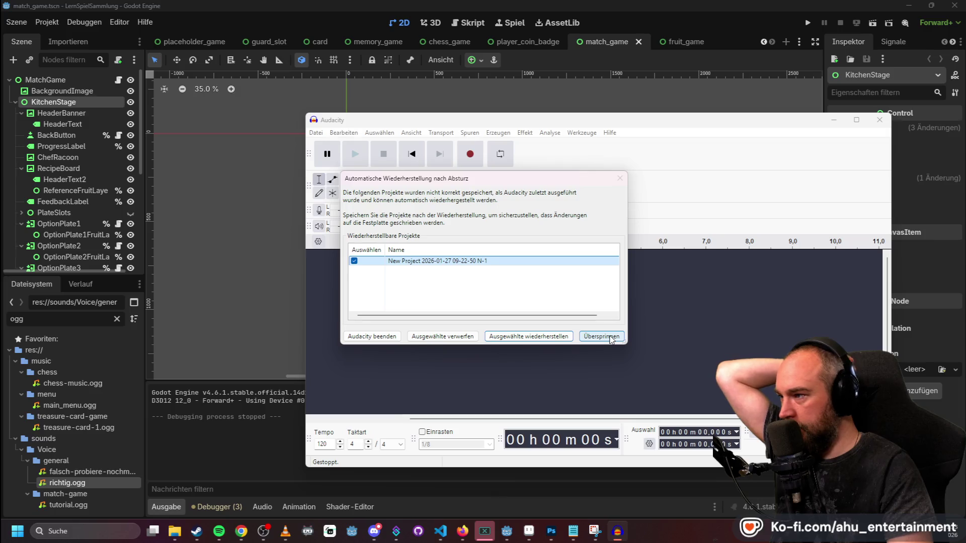
- Restore the unsaved project and delete the recovered snake track
click(528, 336)
click(711, 310)
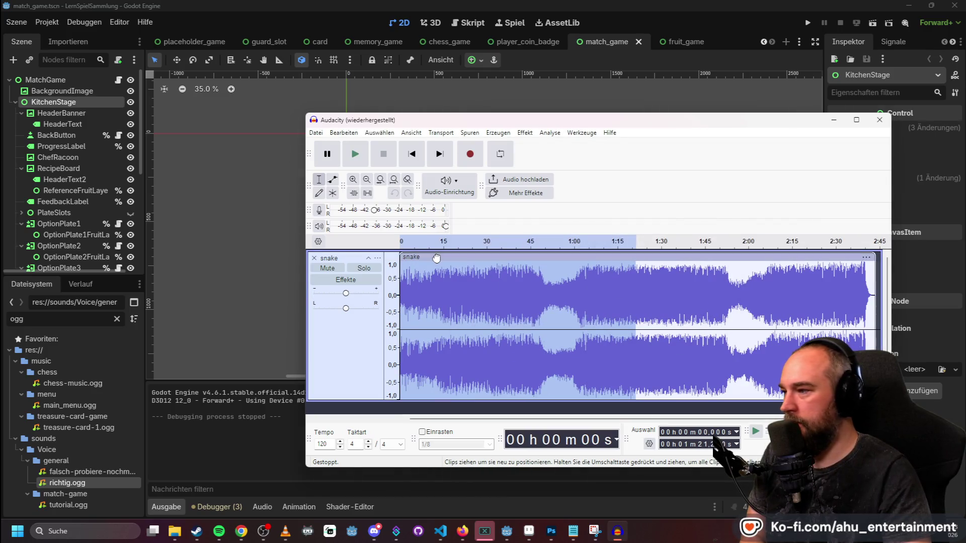
click(307, 262)
click(313, 258)
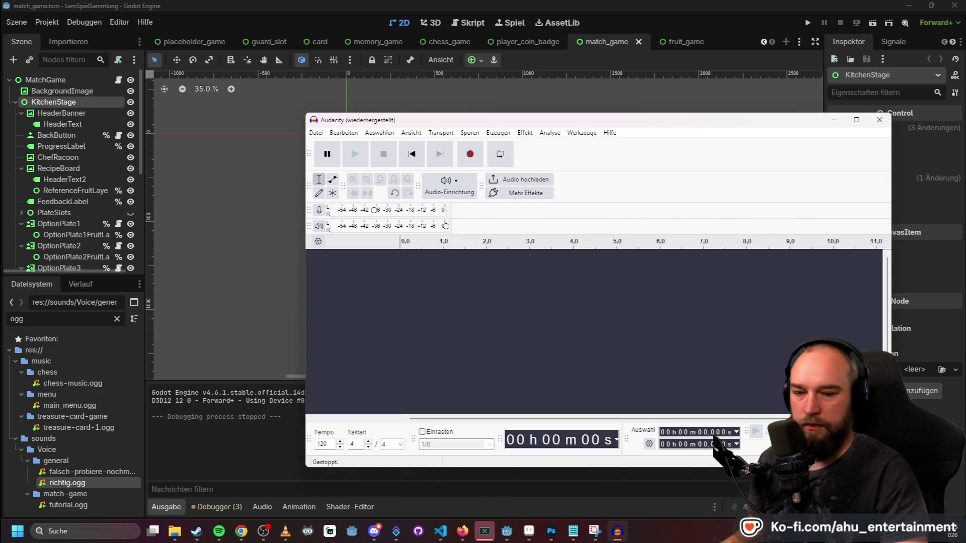
- Drag richtig.ogg into Audacity as a track and play it back
key(alt+Tab)
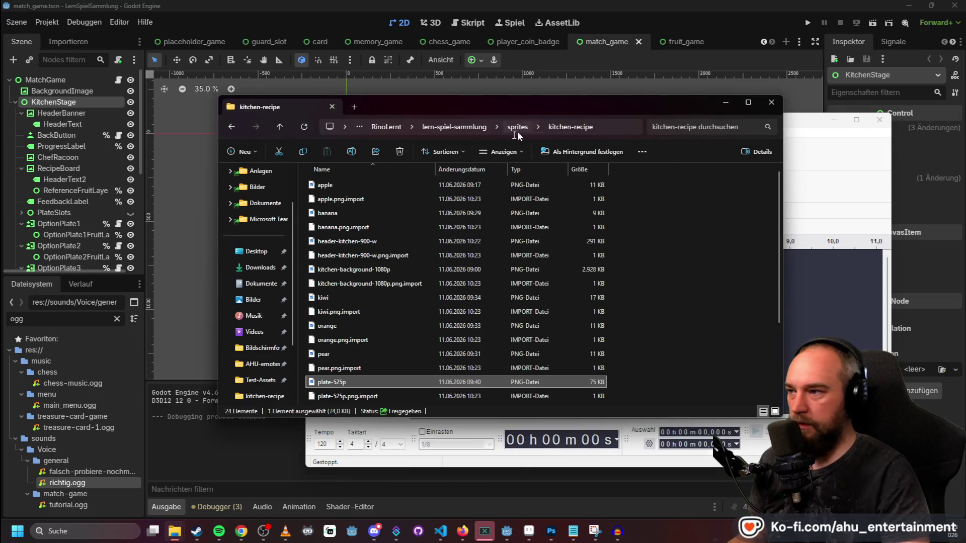
click(725, 102)
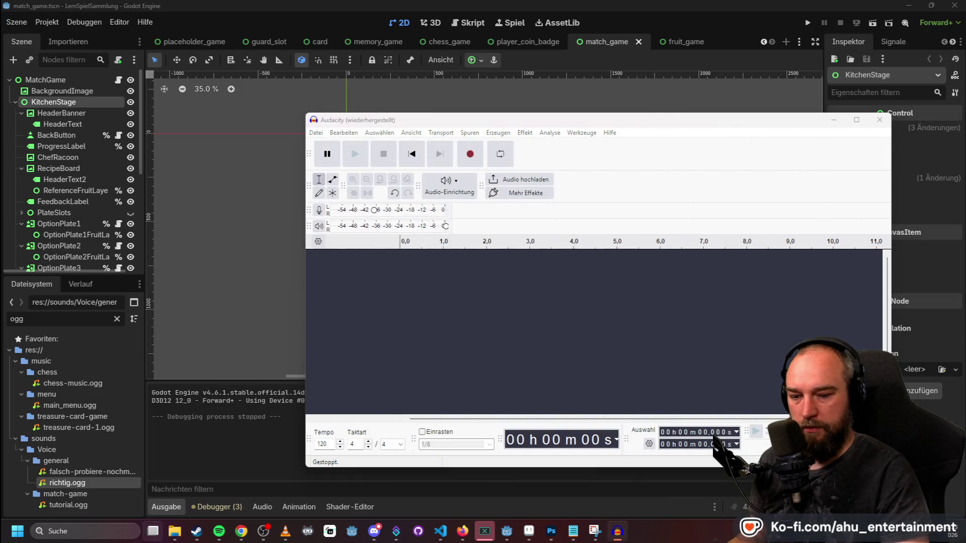
click(153, 530)
click(163, 151)
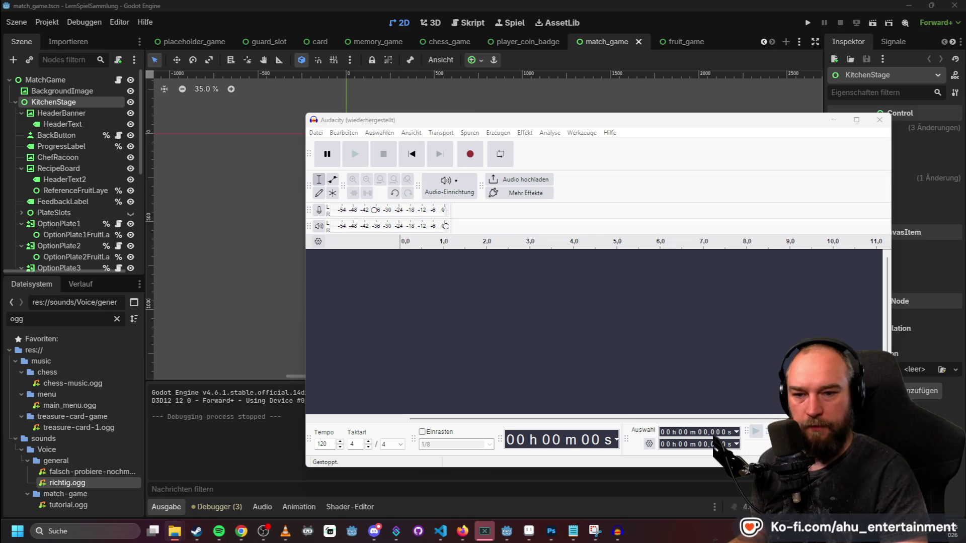
drag(408, 292, 438, 303)
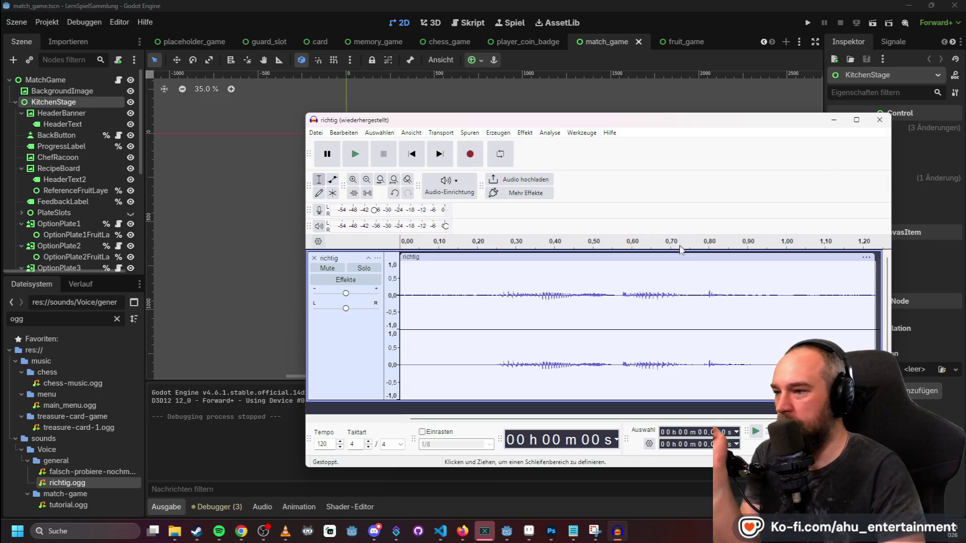
right_click(650, 240)
click(605, 240)
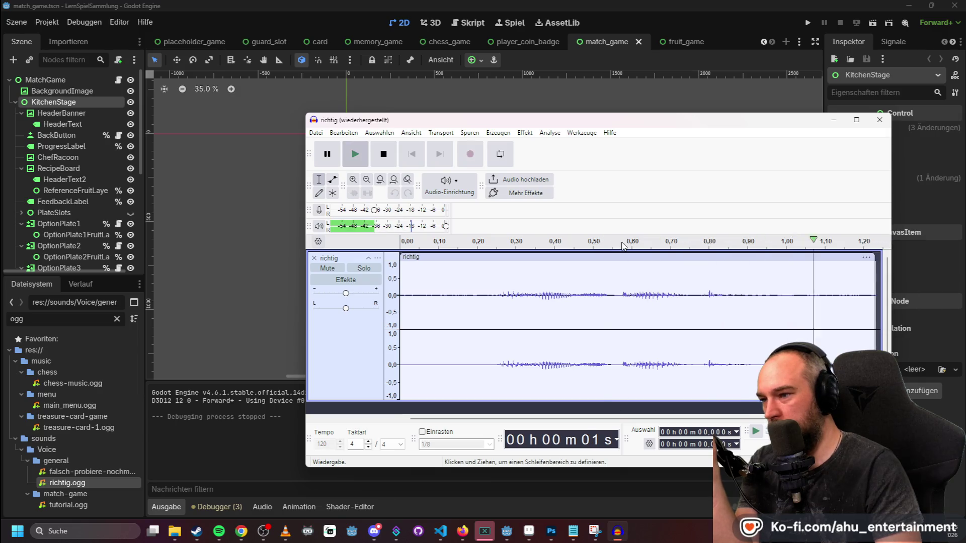